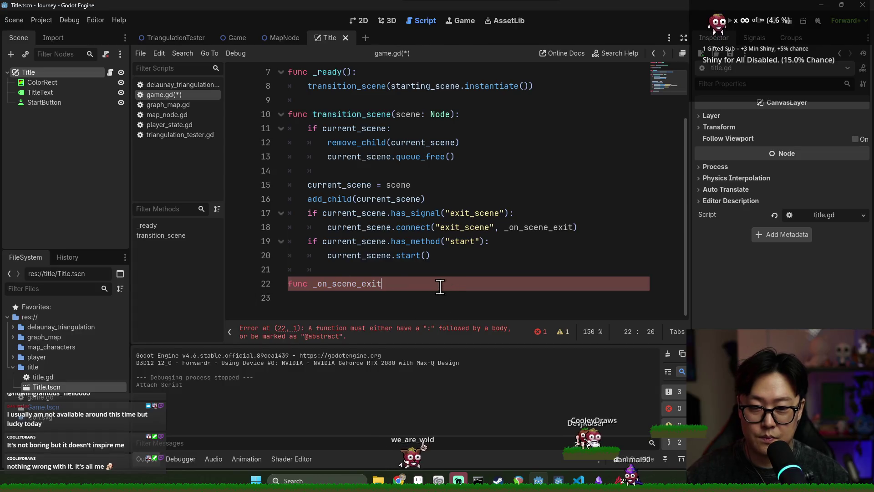
pyautogui.scroll(1, 418, 303)
# - Change the _on_scene_exit parameter type from Node to PackedScene
pyautogui.click(426, 303)
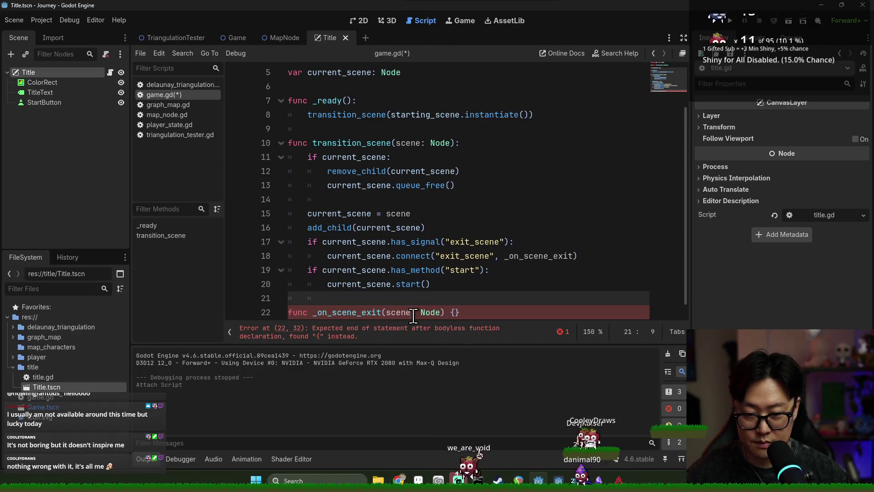
pyautogui.doubleClick(421, 314)
pyautogui.write('PackedScen')
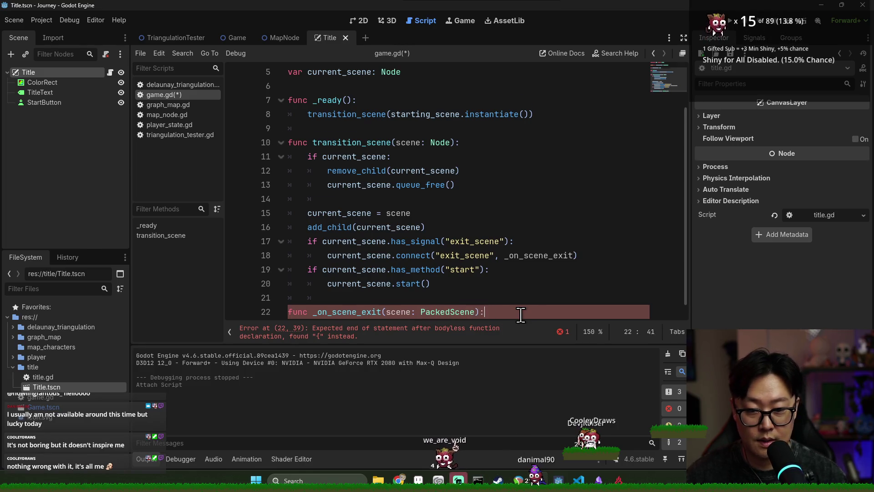
pyautogui.press('Return')
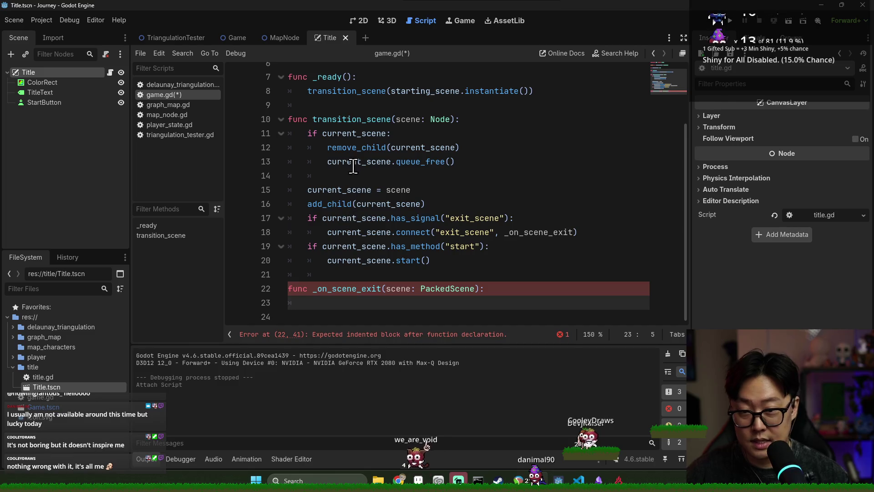
# - Make the function body transition_scene(scene.instantiate()) and save game.gd
pyautogui.write('transition_scene')
pyautogui.click(402, 290)
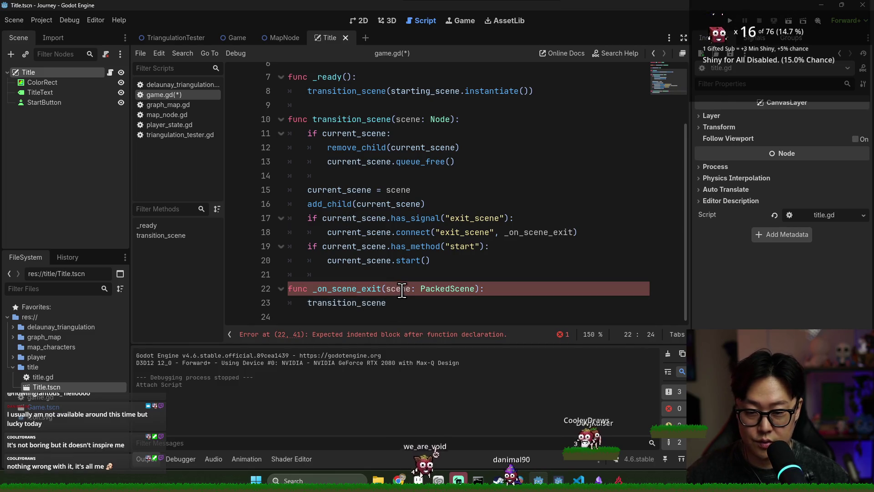
pyautogui.doubleClick(402, 290)
pyautogui.click(397, 306)
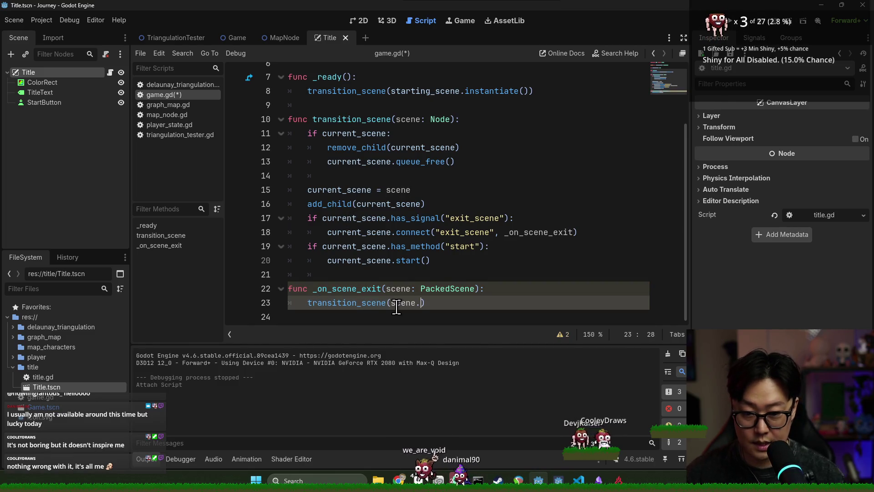
pyautogui.write('in')
pyautogui.press('Return')
pyautogui.hotkey('ctrl', 's')
# - Open the Title node's script, title.gd
pyautogui.click(323, 204)
pyautogui.click(412, 147)
pyautogui.click(110, 73)
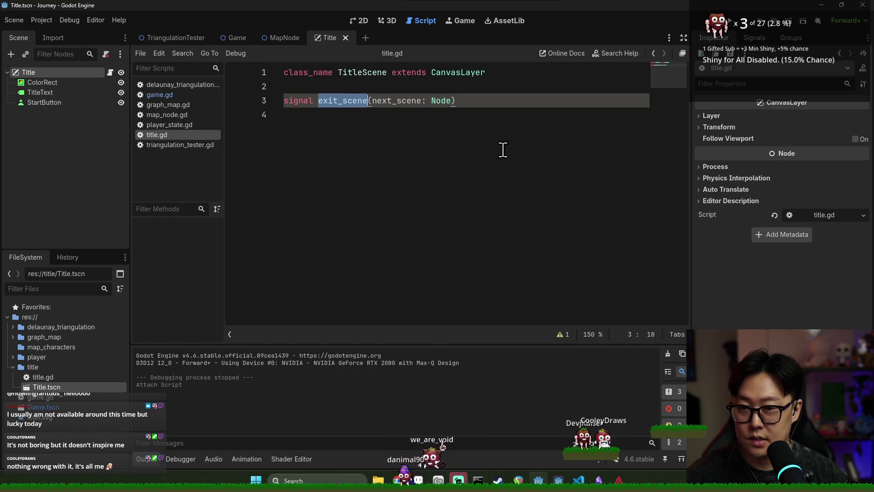
# - Connect StartButton's pressed signal to a new handler on the Title node
pyautogui.click(346, 119)
pyautogui.doubleClick(347, 101)
pyautogui.hotkey('ctrl', 's')
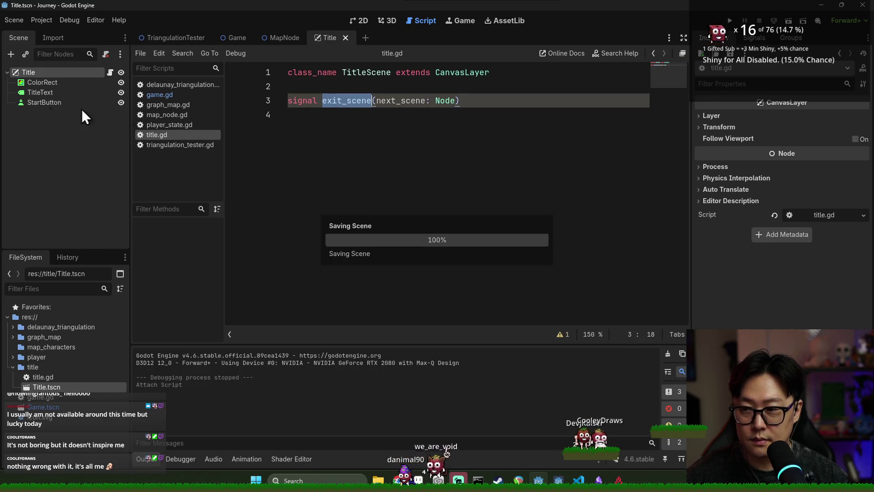
pyautogui.click(44, 102)
pyautogui.click(754, 37)
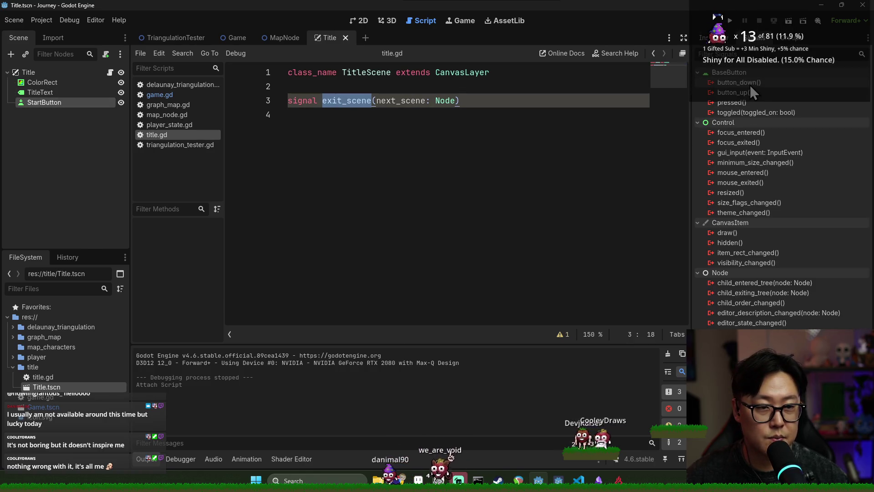
pyautogui.doubleClick(747, 101)
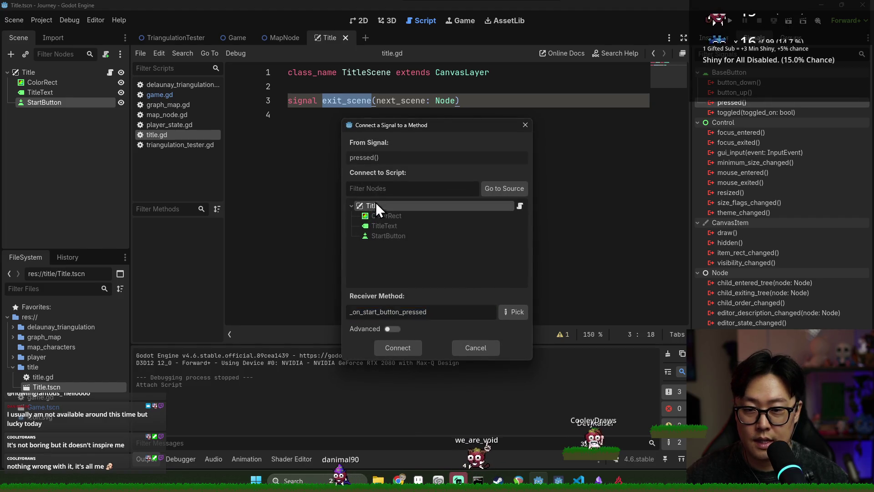
pyautogui.doubleClick(376, 205)
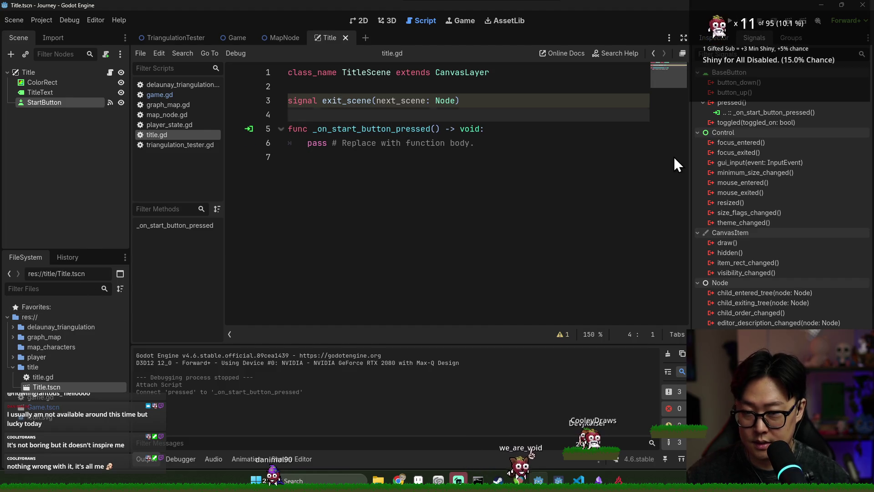
# - Declare an exported next_scene: PackedScene variable above the handler and save title.gd
pyautogui.press('Return')
pyautogui.press('Return')
pyautogui.press('Up')
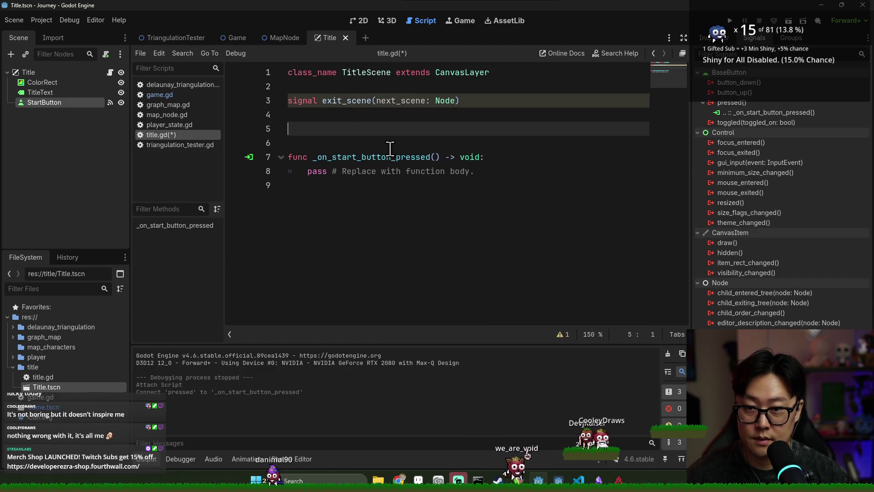
pyautogui.write('var next')
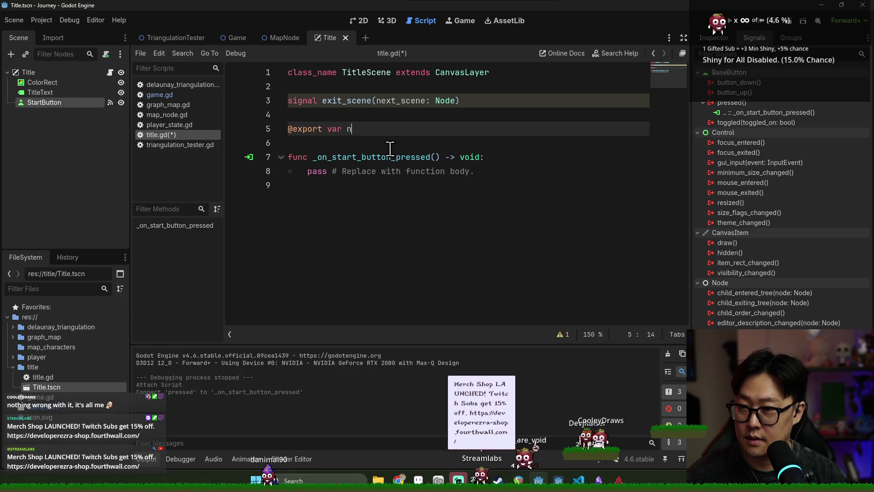
pyautogui.press('BackSpace')
pyautogui.write('_scene: ')
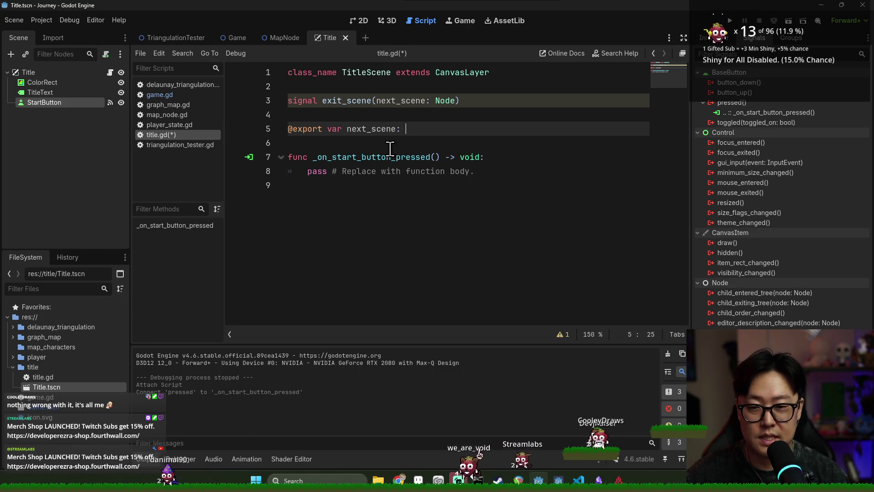
pyautogui.write('PackedScene')
pyautogui.hotkey('ctrl', 's')
# - Replace the handler's pass with exit_scene.emit(next_scene)
pyautogui.click(367, 129)
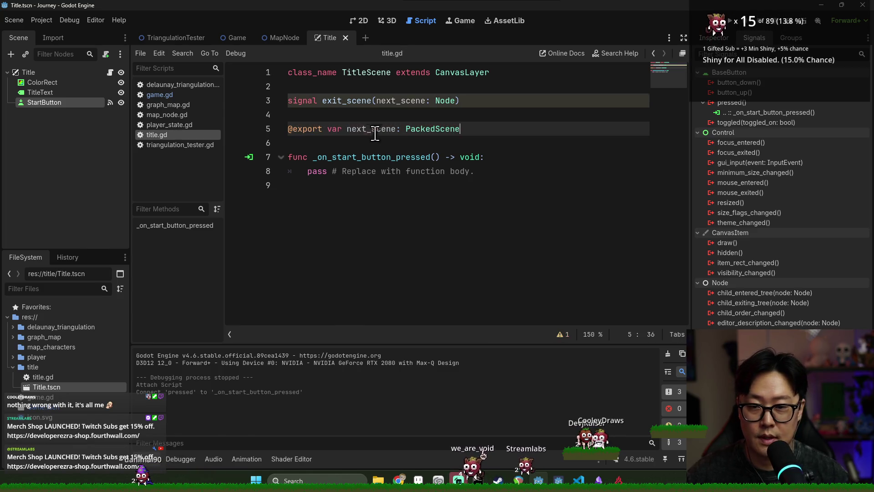
pyautogui.moveTo(304, 171); pyautogui.dragTo(547, 171)
pyautogui.write('exit_scene.emit(next_scene)')
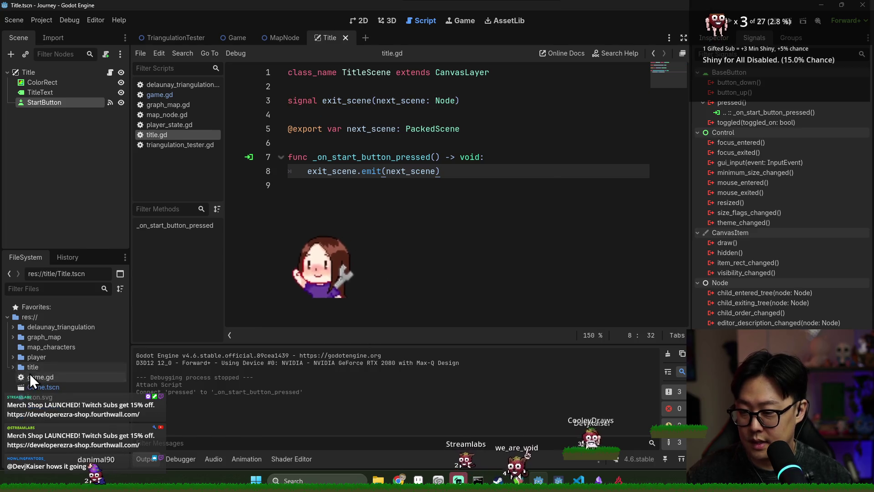
pyautogui.click(13, 367)
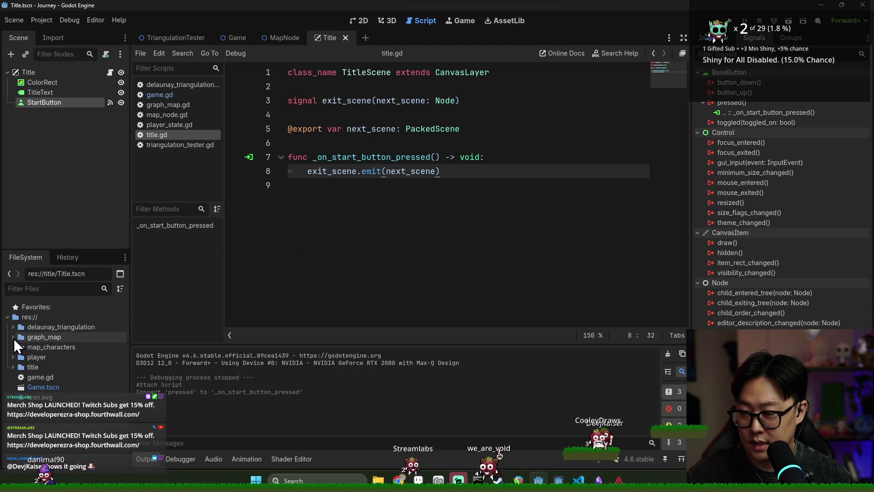
pyautogui.click(386, 129)
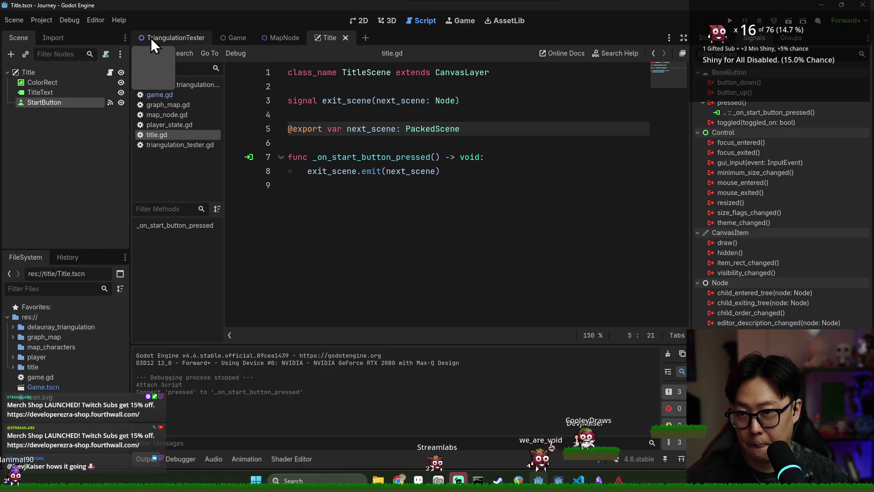
# - Close the Game scene and expand the graph_map folder in FileSystem
pyautogui.click(221, 42)
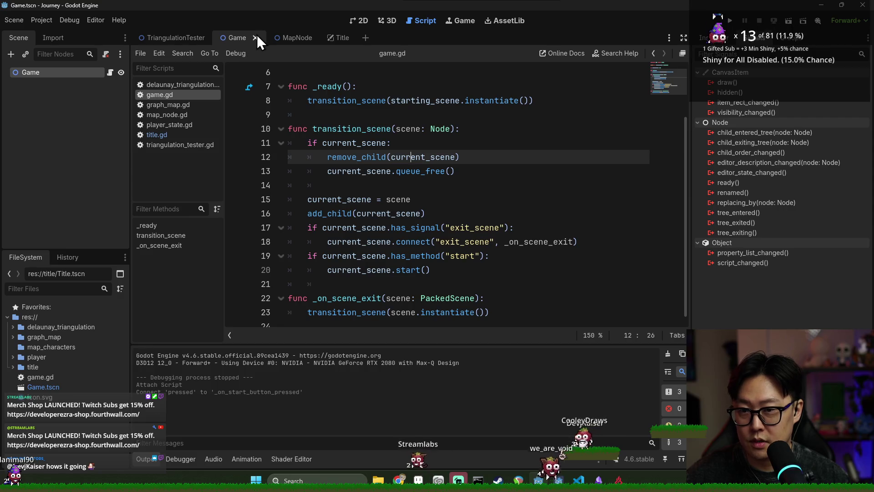
pyautogui.click(255, 38)
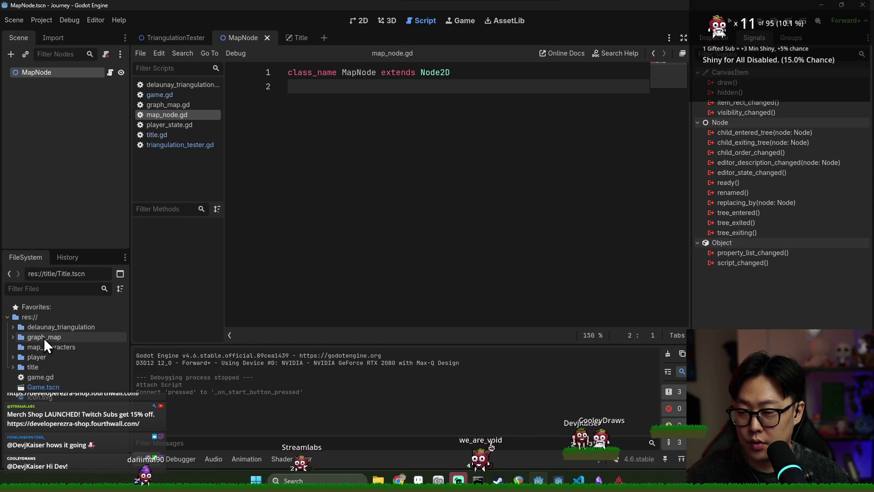
pyautogui.doubleClick(58, 338)
pyautogui.hotkey('ctrl', 's')
pyautogui.doubleClick(29, 338)
pyautogui.hotkey('ctrl', 's')
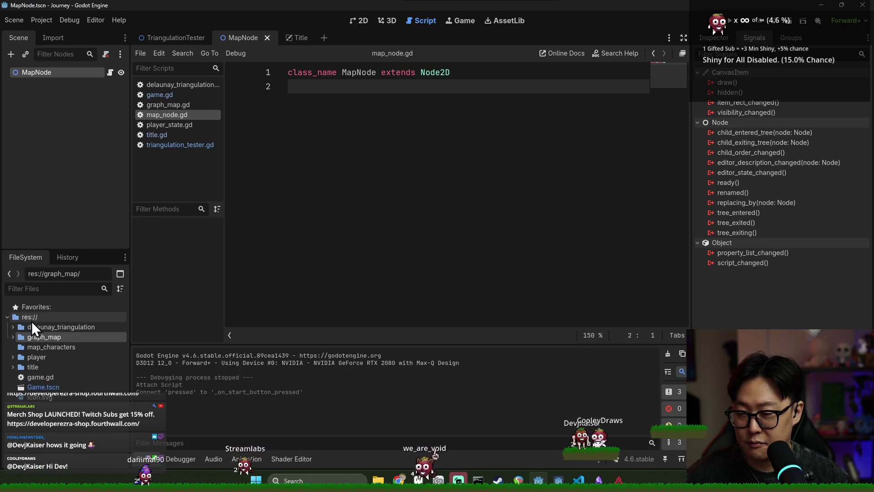
pyautogui.doubleClick(33, 338)
# - Create a new scene named JourneyMode inside graph_map and save it
pyautogui.rightClick(50, 340)
pyautogui.rightClick(46, 335)
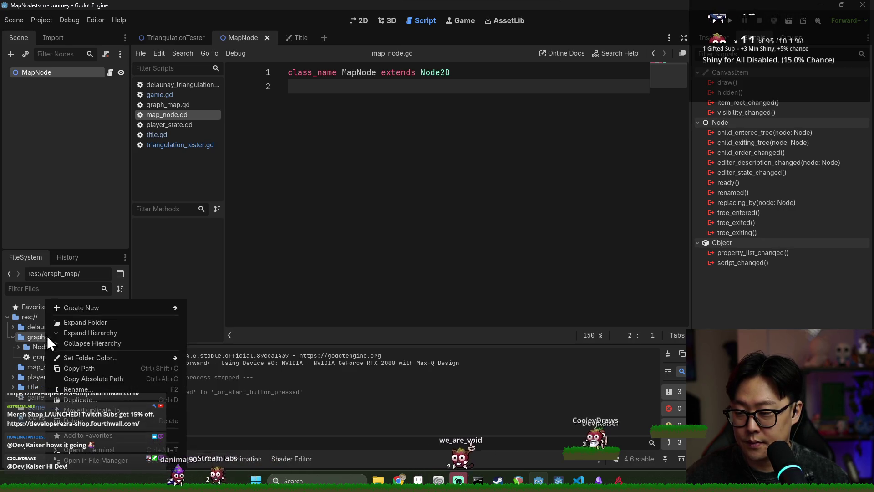
pyautogui.moveTo(91, 308)
pyautogui.click(221, 319)
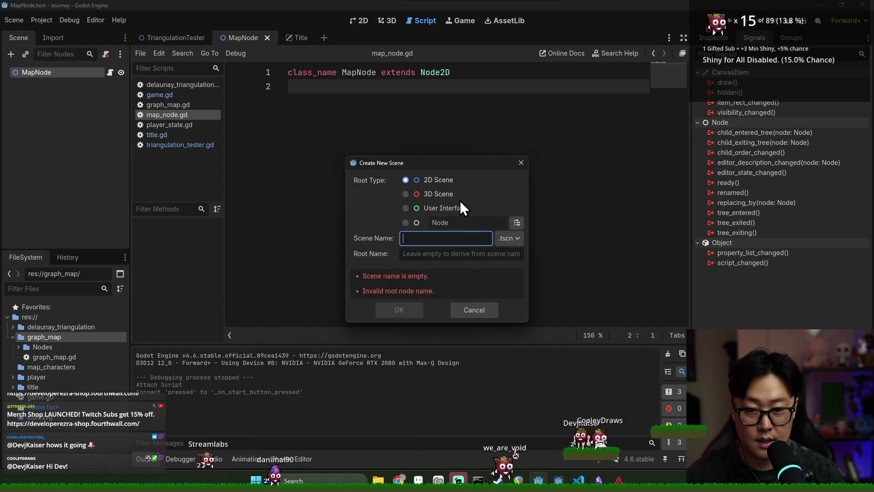
pyautogui.write('JourneyJ')
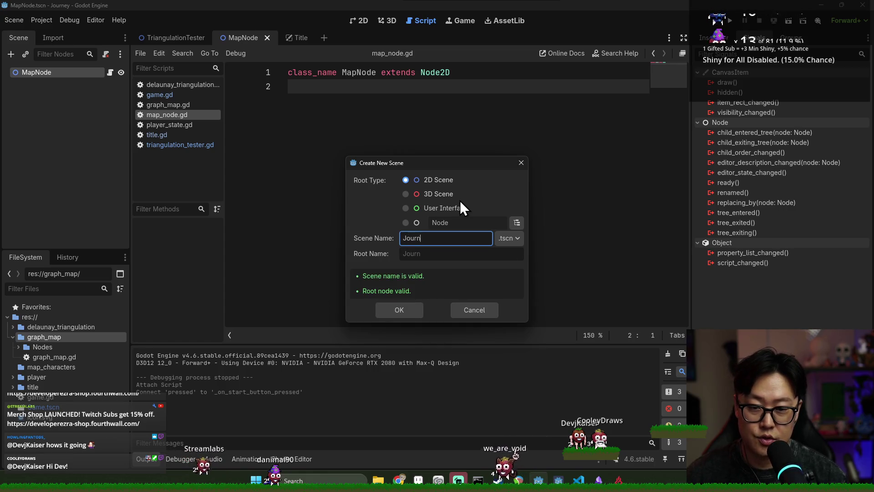
pyautogui.press('BackSpace')
pyautogui.write('Mode')
pyautogui.press('Return')
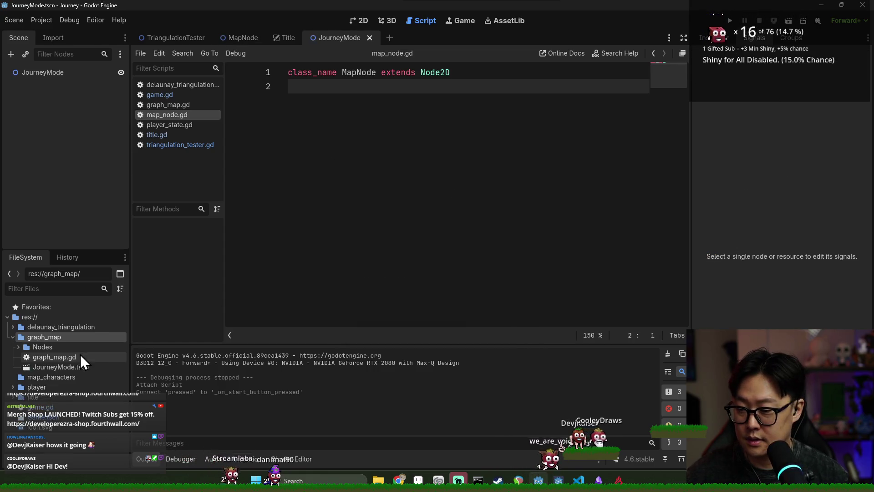
pyautogui.hotkey('ctrl', 's')
# - Assign JourneyMode.tscn as the Title node's Next Scene, save, and close the Title tab
pyautogui.click(283, 38)
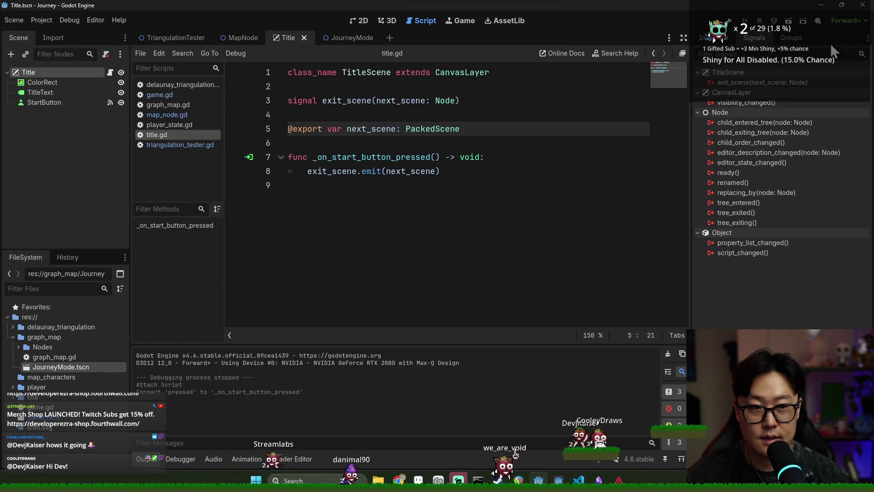
pyautogui.click(713, 39)
pyautogui.moveTo(113, 367)
pyautogui.mouseDown()
pyautogui.moveTo(822, 108)
pyautogui.moveTo(816, 117)
pyautogui.mouseUp()
pyautogui.click(305, 171)
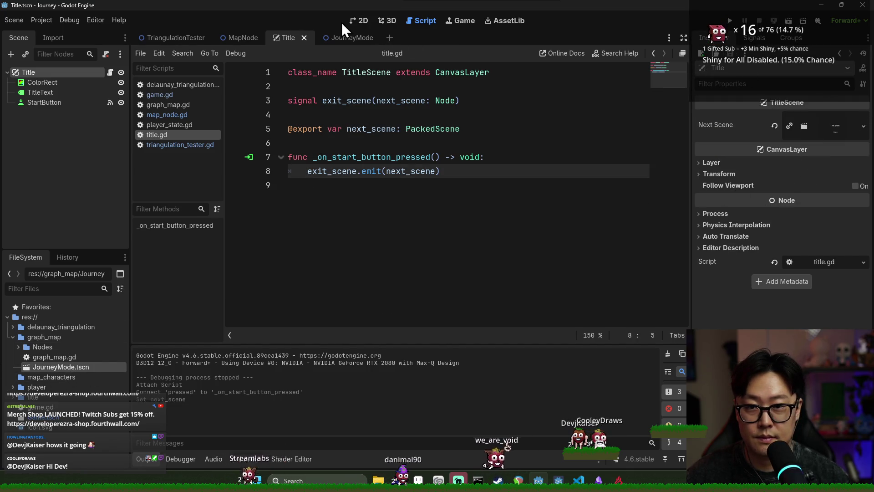
pyautogui.click(354, 20)
pyautogui.click(864, 126)
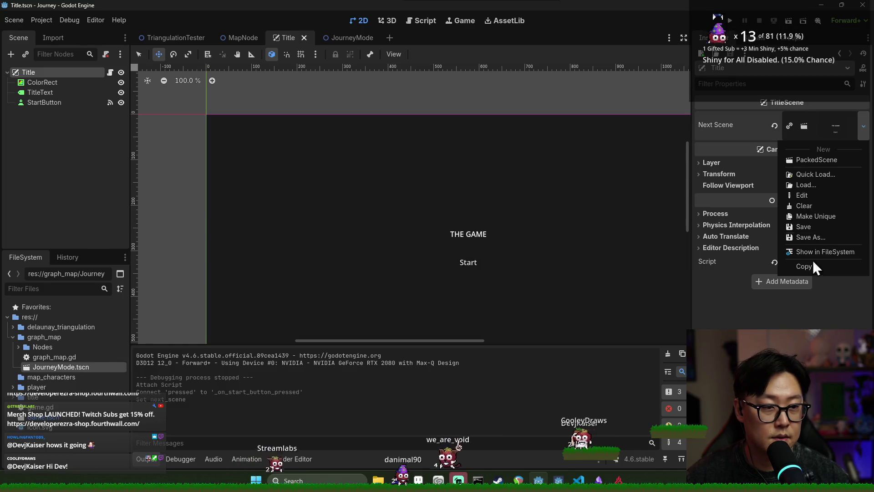
pyautogui.click(832, 117)
pyautogui.hotkey('ctrl', 's')
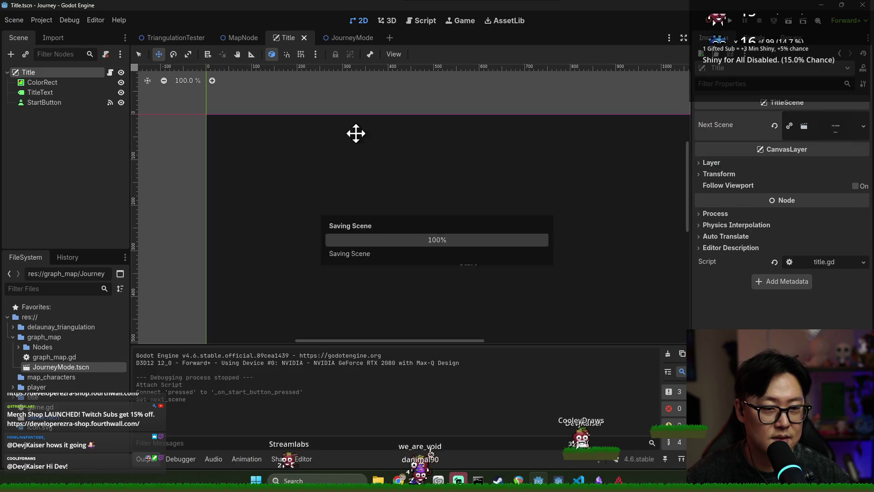
pyautogui.scroll(-1, 538, 245)
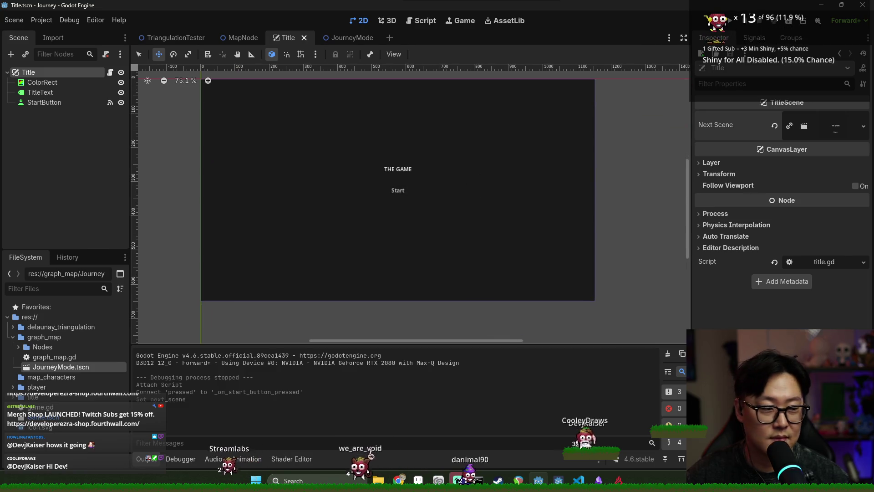
pyautogui.click(304, 37)
pyautogui.click(308, 37)
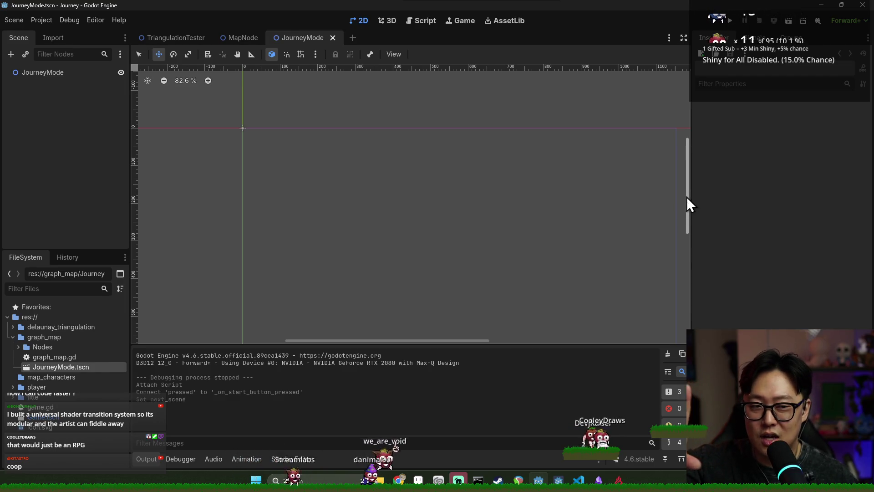
# - Widen the 2D viewport and zoom and pan to frame the empty JourneyMode scene
pyautogui.moveTo(693, 195)
pyautogui.mouseDown()
pyautogui.moveTo(695, 188)
pyautogui.moveTo(699, 216)
pyautogui.mouseUp()
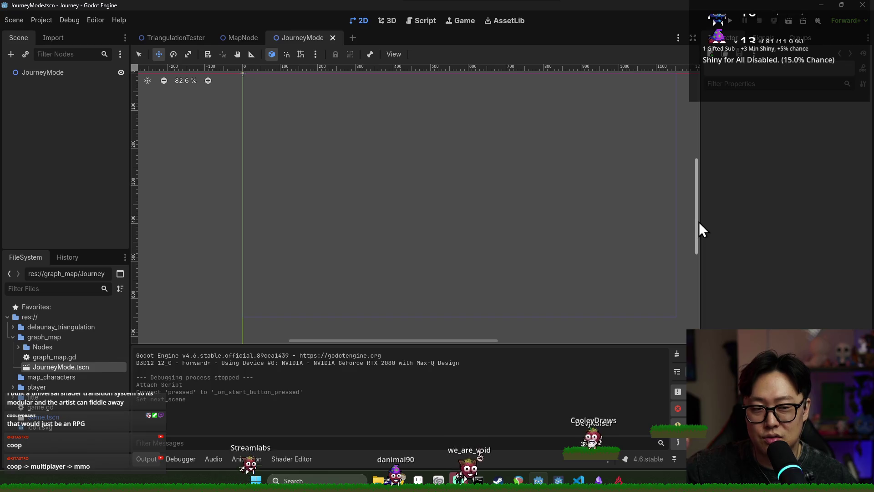
pyautogui.moveTo(700, 220); pyautogui.dragTo(690, 228)
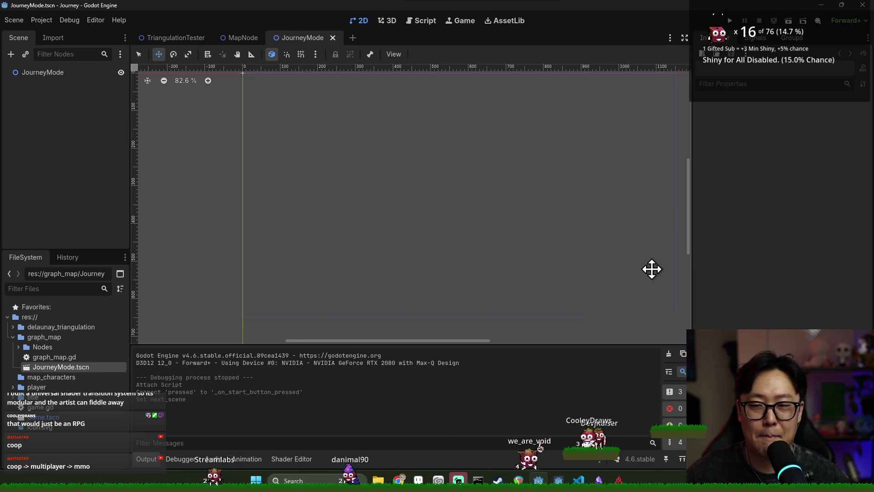
pyautogui.scroll(-1, 564, 319)
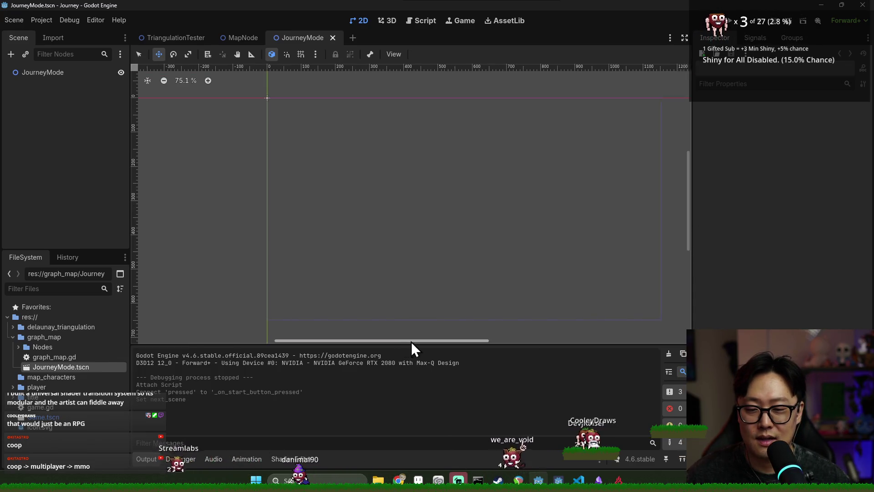
pyautogui.moveTo(429, 287)
pyautogui.mouseDown()
pyautogui.moveTo(387, 277)
pyautogui.moveTo(400, 254)
pyautogui.mouseUp()
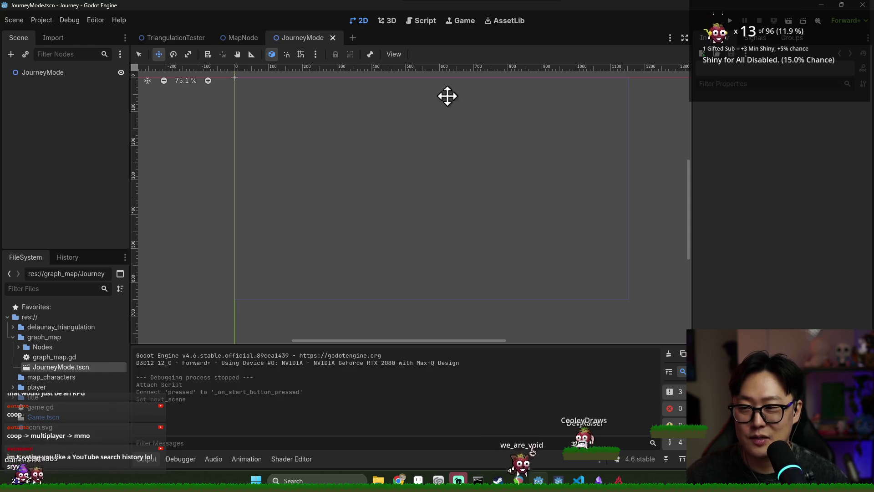
pyautogui.scroll(-1, 248, 160)
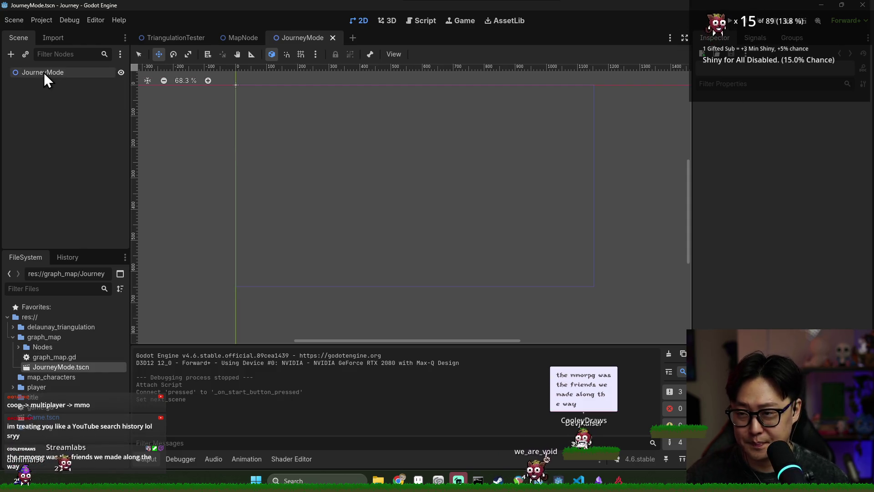
# - Start adding a child node to JourneyMode twice, cancelling the dialog each time
pyautogui.rightClick(44, 73)
pyautogui.click(64, 81)
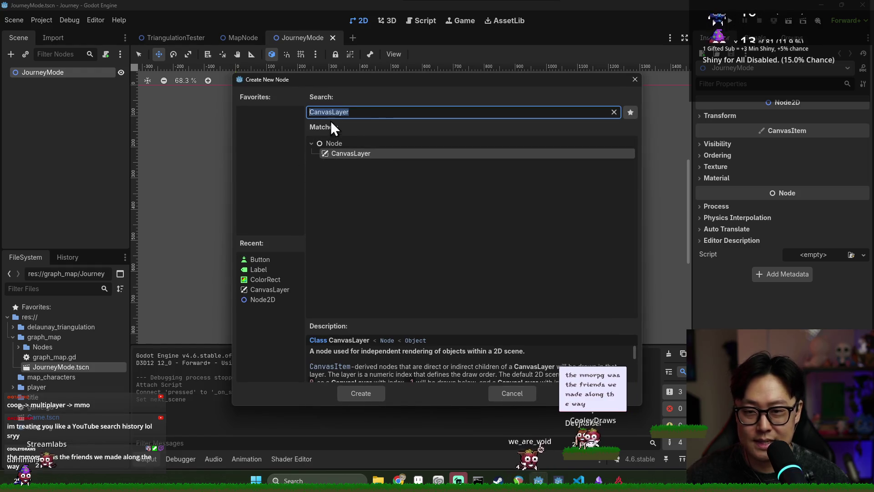
pyautogui.click(505, 394)
pyautogui.rightClick(49, 71)
pyautogui.click(77, 78)
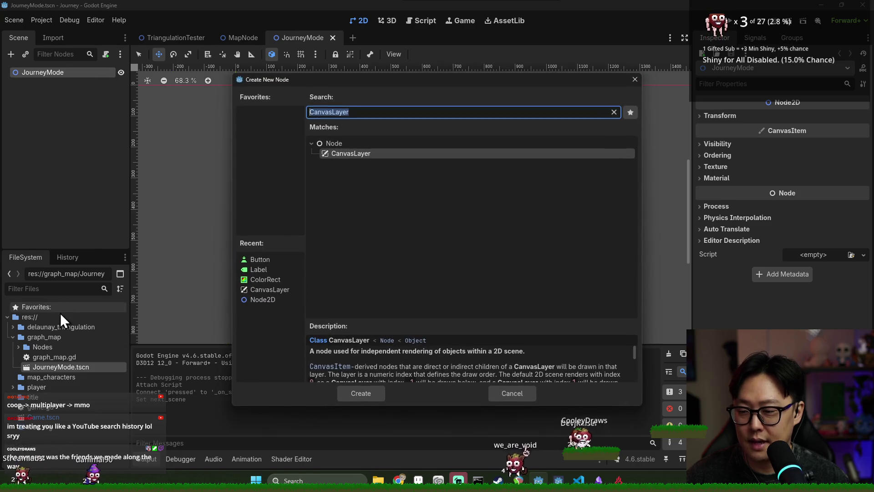
pyautogui.click(512, 393)
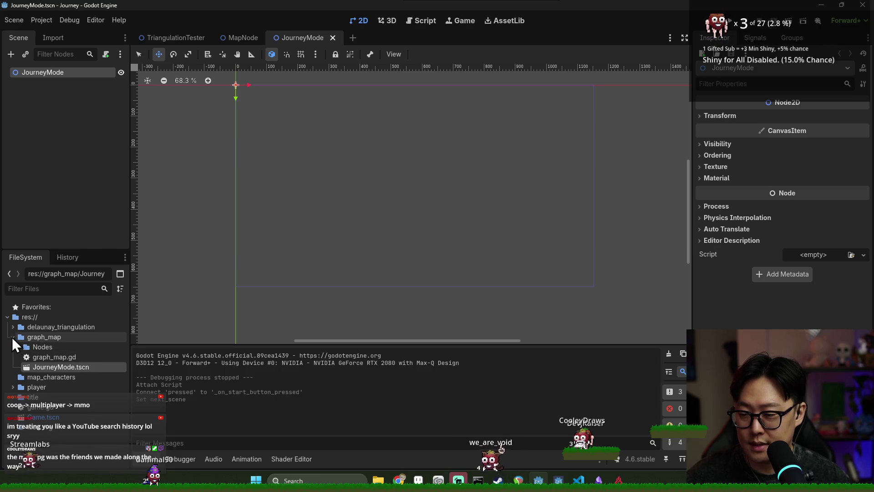
# - Instance DelaunayTriangulation.tscn under JourneyMode, then open TriangulationTester's script
pyautogui.click(12, 337)
pyautogui.click(23, 325)
pyautogui.click(13, 327)
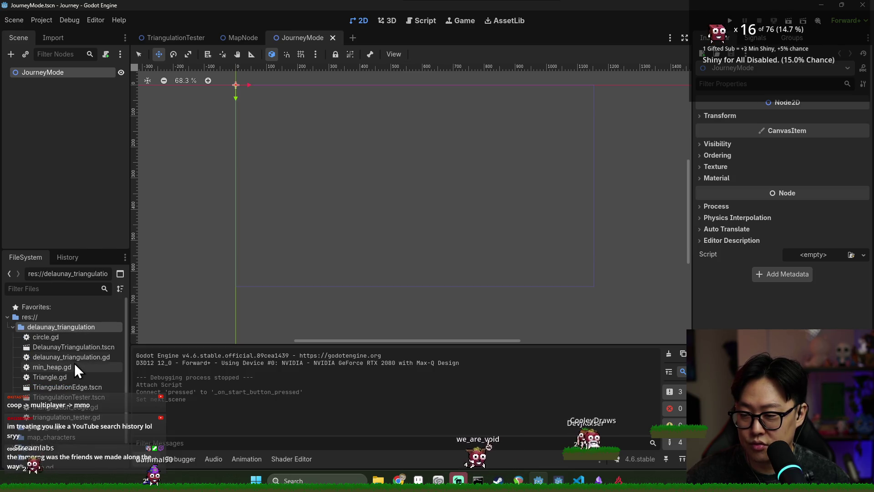
pyautogui.click(80, 347)
pyautogui.moveTo(80, 348); pyautogui.dragTo(42, 75)
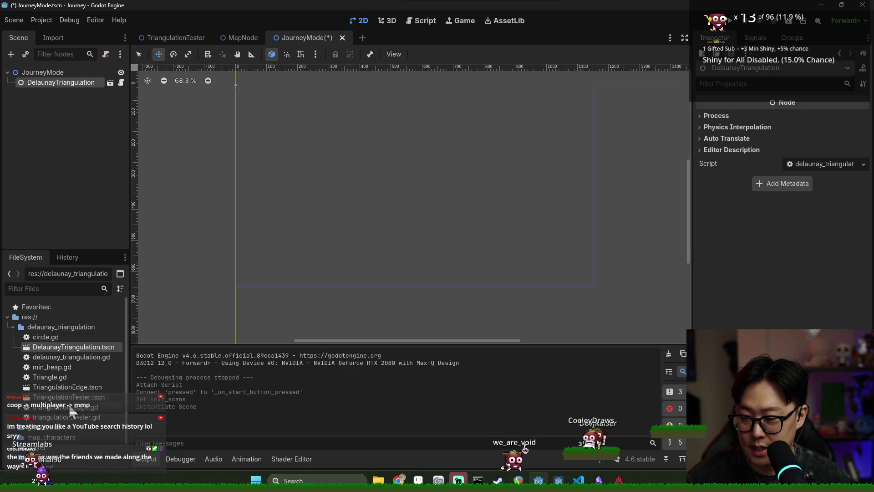
pyautogui.doubleClick(86, 401)
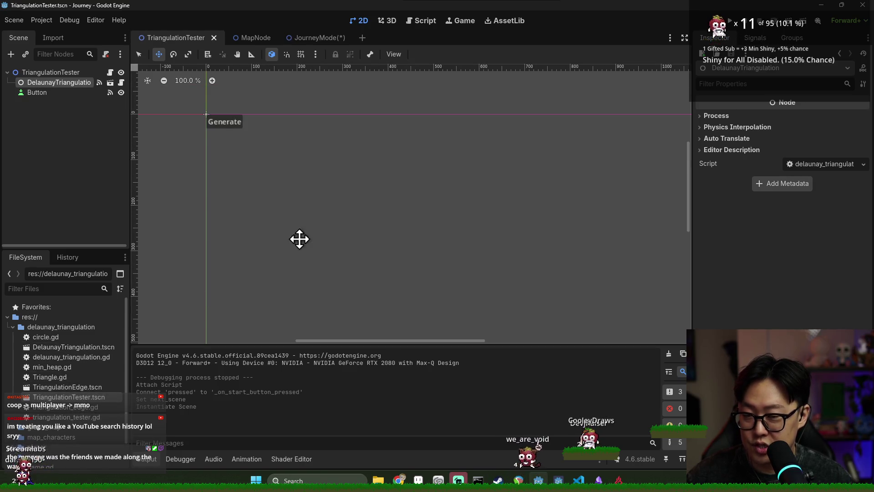
pyautogui.click(111, 72)
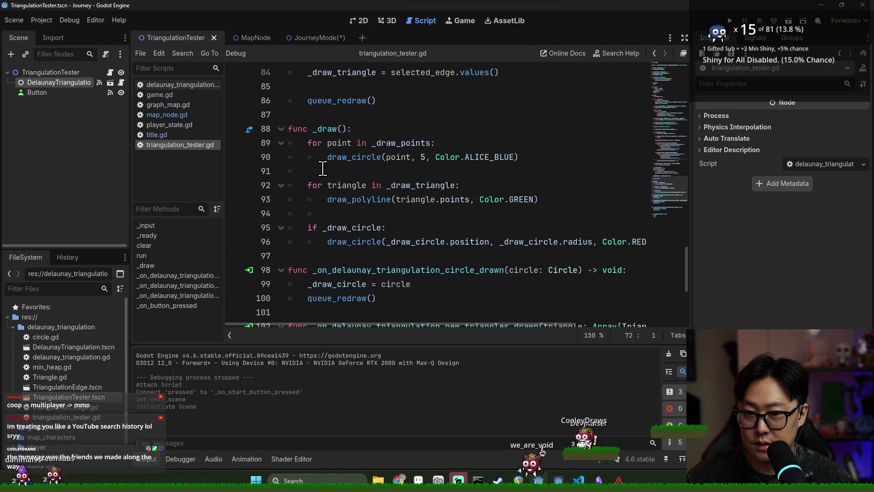
# - Select the tester script's code from just above clear() to the end of _draw()
pyautogui.scroll(-2, 323, 169)
pyautogui.scroll(6, 337, 172)
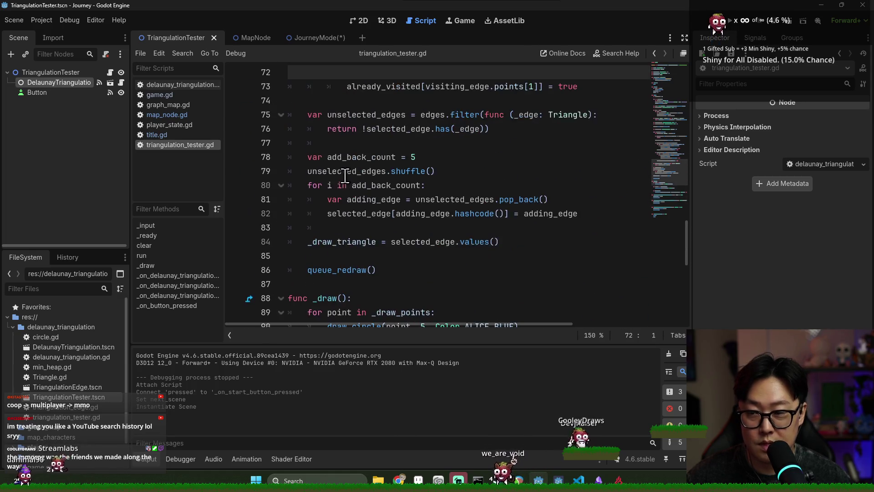
pyautogui.scroll(13, 346, 176)
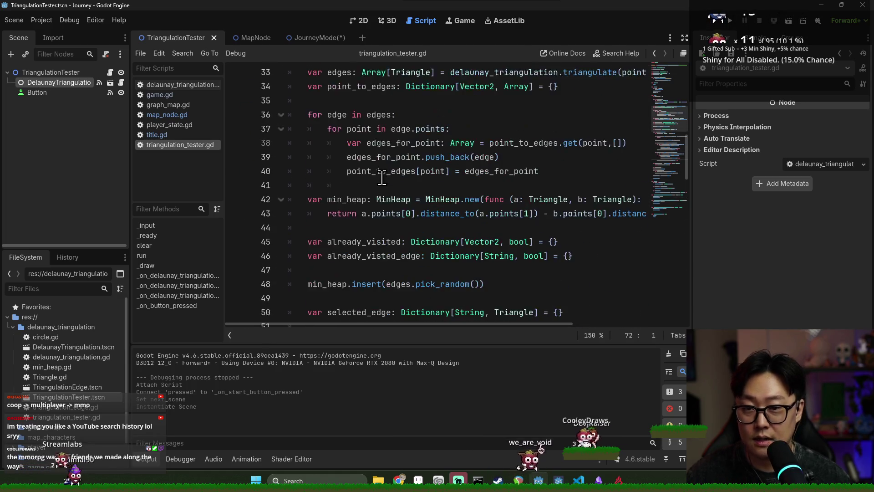
pyautogui.scroll(7, 382, 177)
pyautogui.click(303, 241)
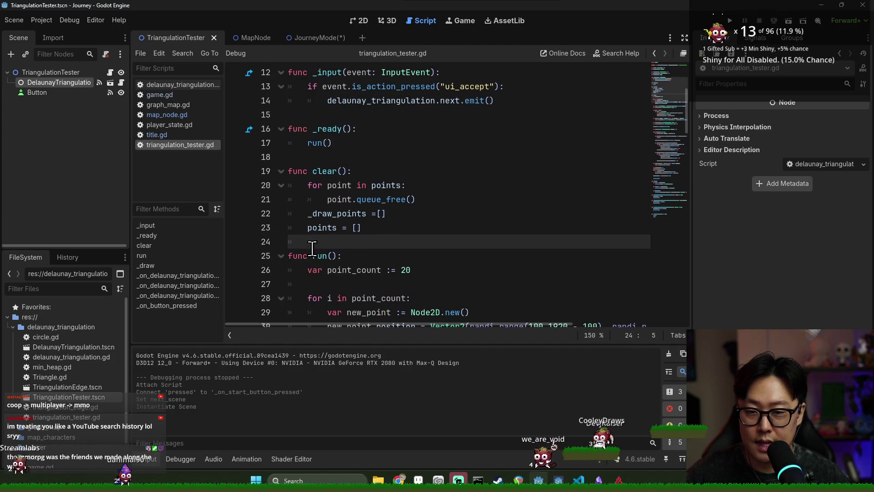
pyautogui.click(294, 157)
pyautogui.scroll(-19, 337, 210)
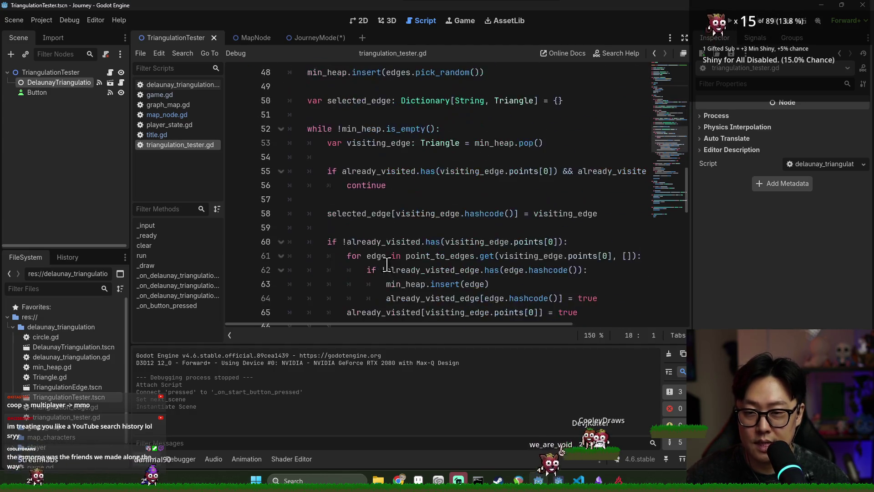
pyautogui.scroll(-3, 374, 263)
pyautogui.keyDown('shift'); pyautogui.click(325, 200); pyautogui.keyUp('shift')
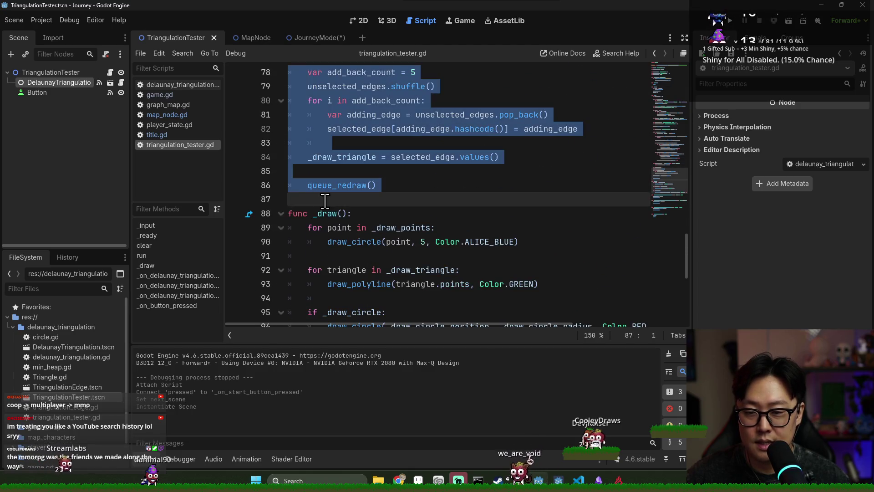
pyautogui.scroll(-5, 319, 218)
pyautogui.keyDown('shift'); pyautogui.click(344, 185); pyautogui.keyUp('shift')
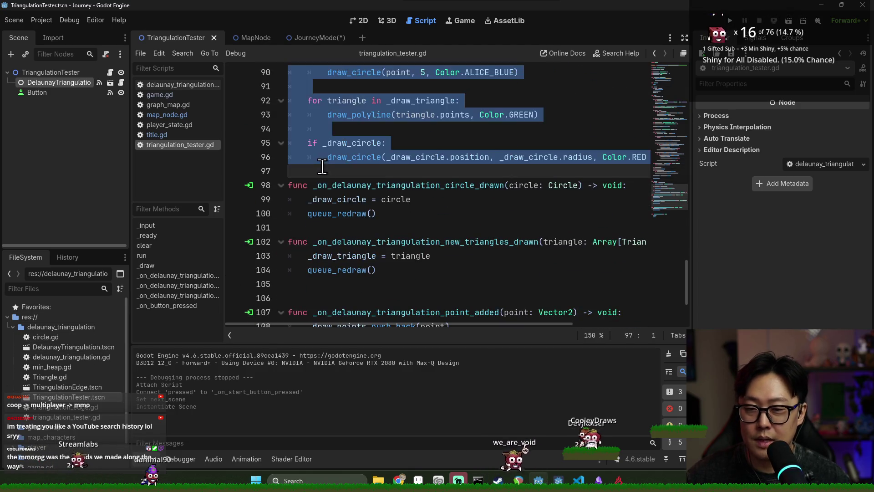
pyautogui.scroll(6, 357, 178)
pyautogui.scroll(-4, 327, 248)
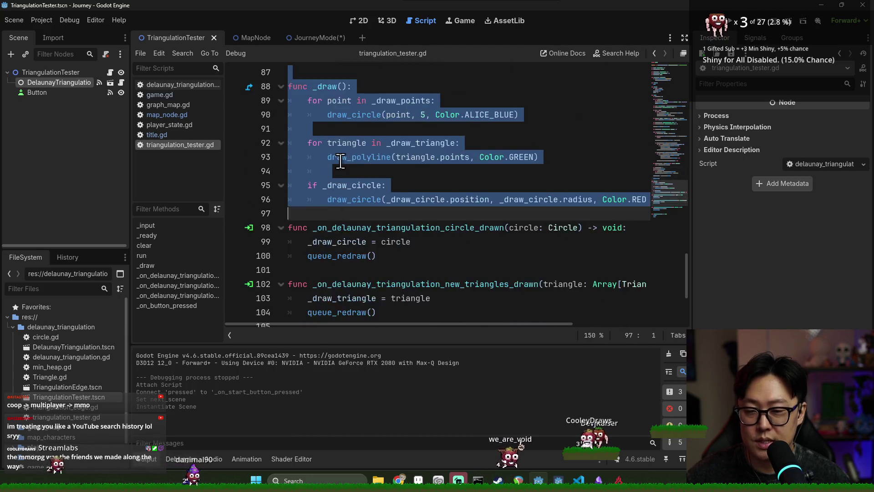
pyautogui.scroll(3, 336, 225)
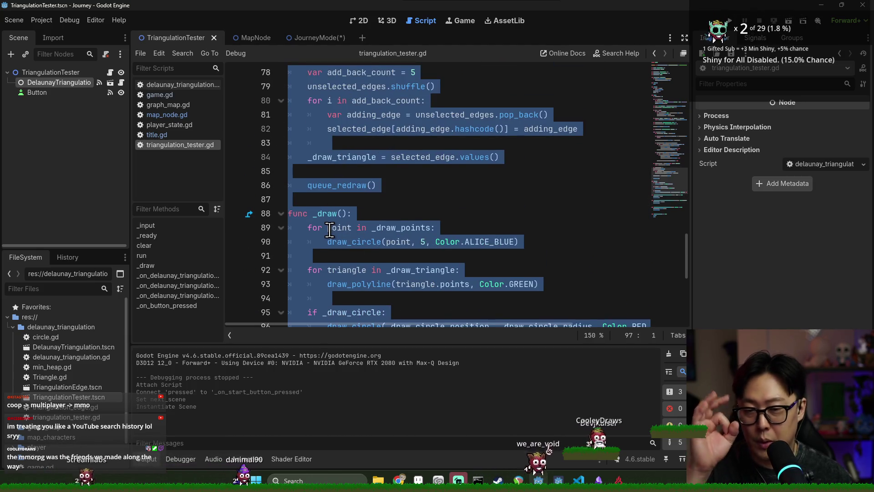
# - Reopen graph_map/JourneyMode.tscn from the FileSystem dock
pyautogui.click(11, 325)
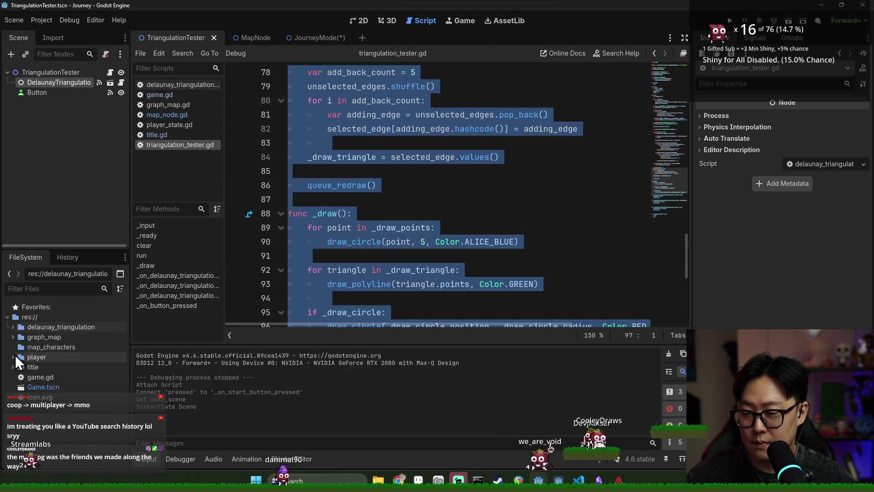
pyautogui.doubleClick(29, 338)
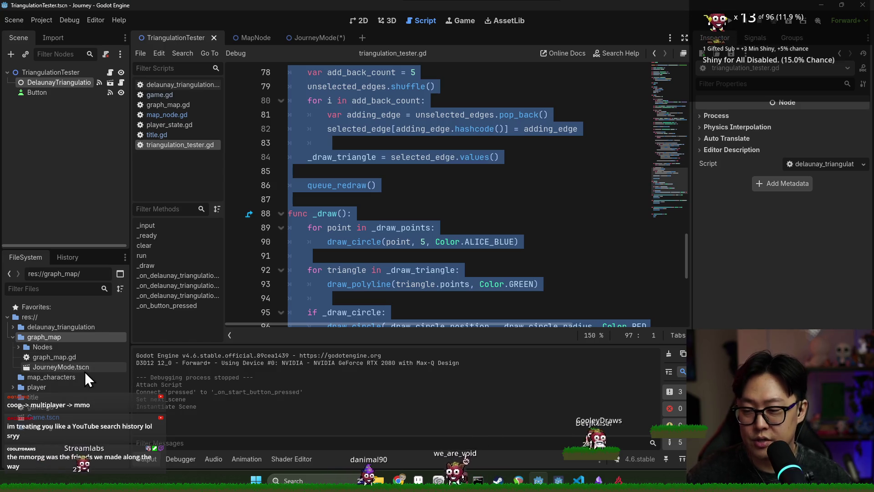
pyautogui.doubleClick(85, 371)
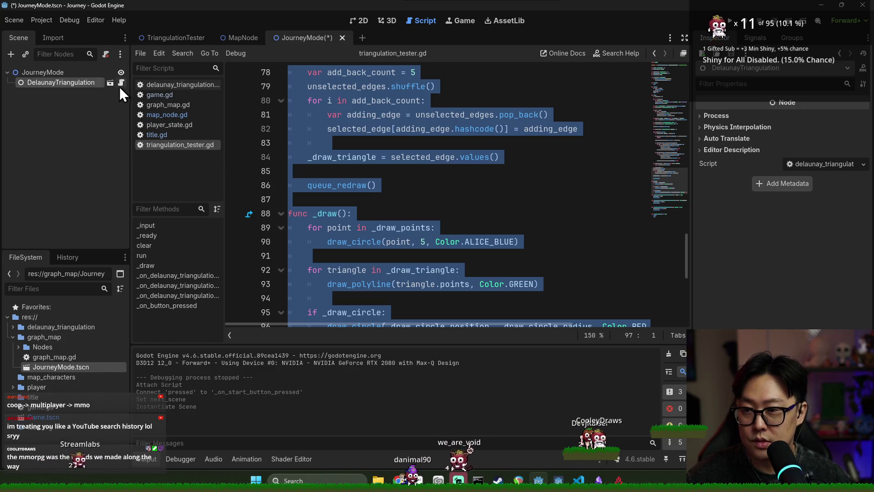
# - Attach a new script, journey_mode.gd, to the JourneyMode root node
pyautogui.rightClick(84, 73)
pyautogui.click(137, 139)
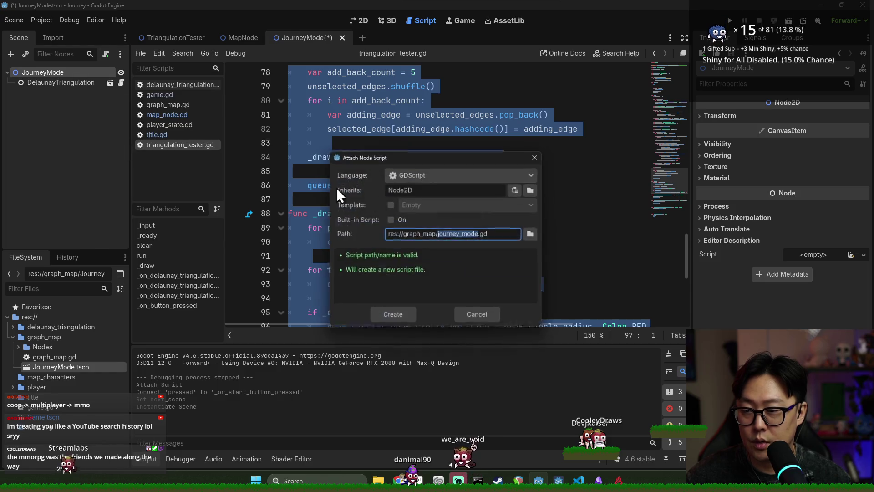
pyautogui.click(403, 323)
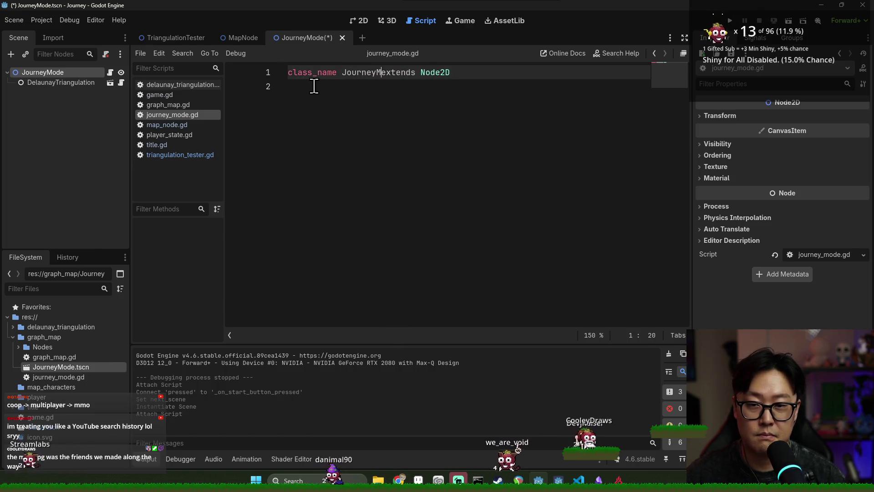
# - Paste the copied clear(), run() and _draw() code below the class declaration and save
pyautogui.click(484, 126)
pyautogui.press('Return')
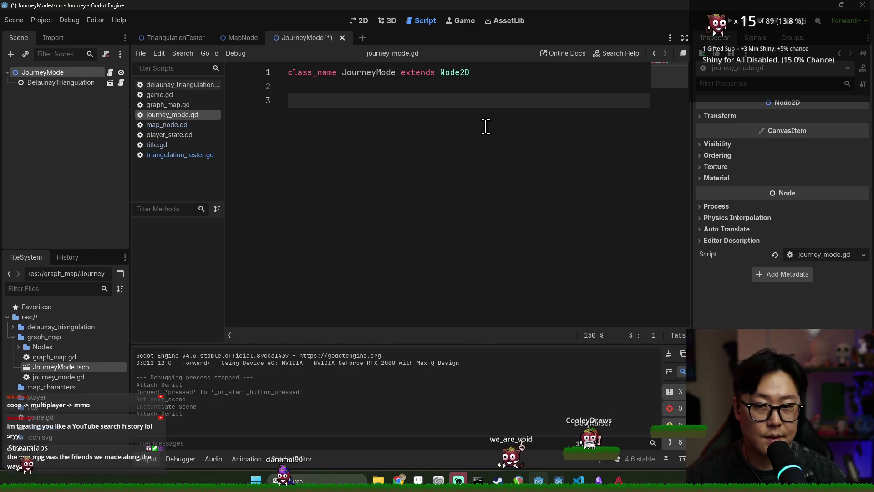
pyautogui.hotkey('ctrl', 'v')
pyautogui.scroll(20, 456, 205)
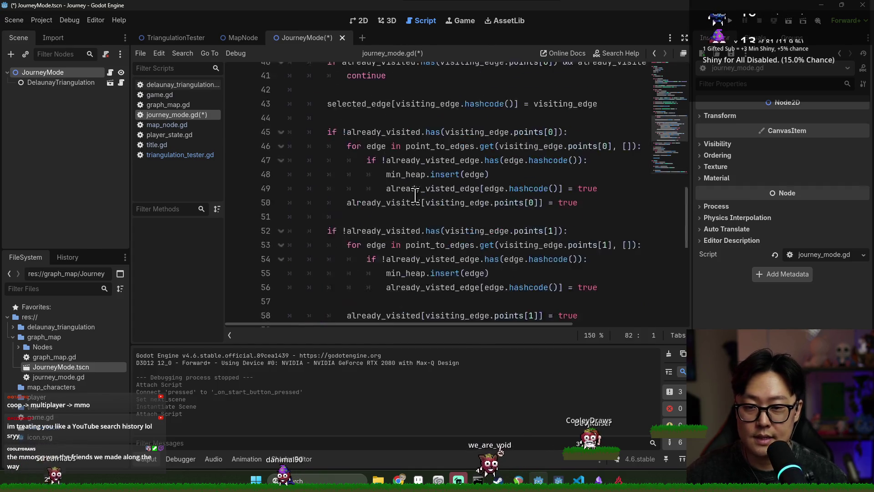
pyautogui.hotkey('ctrl', 's')
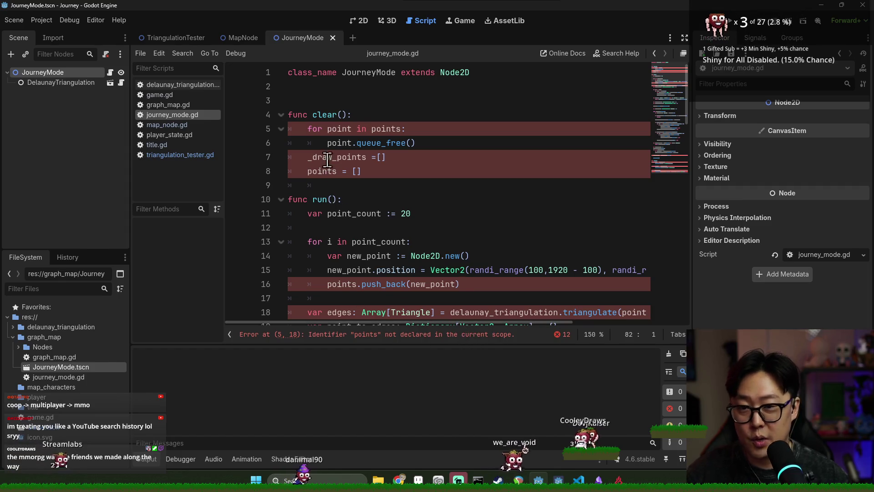
# - Remove the extra blank line near the top of journey_mode.gd and save the scene
pyautogui.click(346, 98)
pyautogui.press('BackSpace')
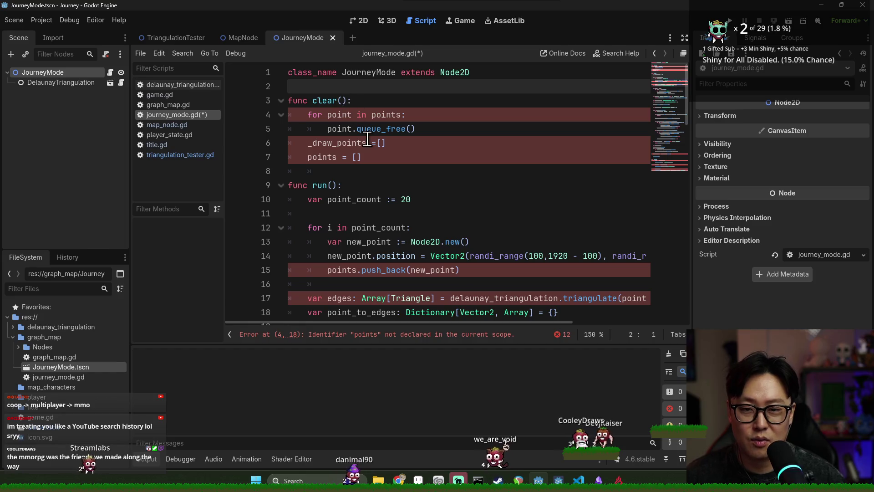
pyautogui.scroll(-2, 345, 102)
pyautogui.hotkey('ctrl', 's')
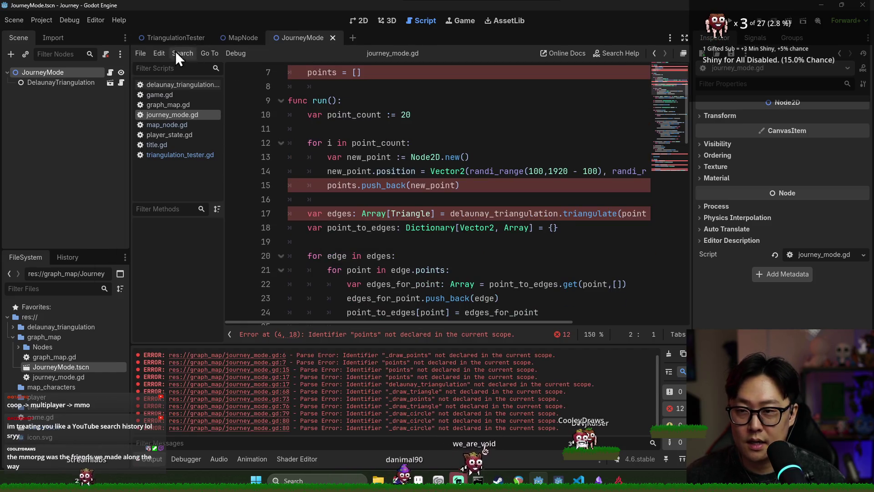
pyautogui.click(164, 39)
pyautogui.scroll(20, 346, 182)
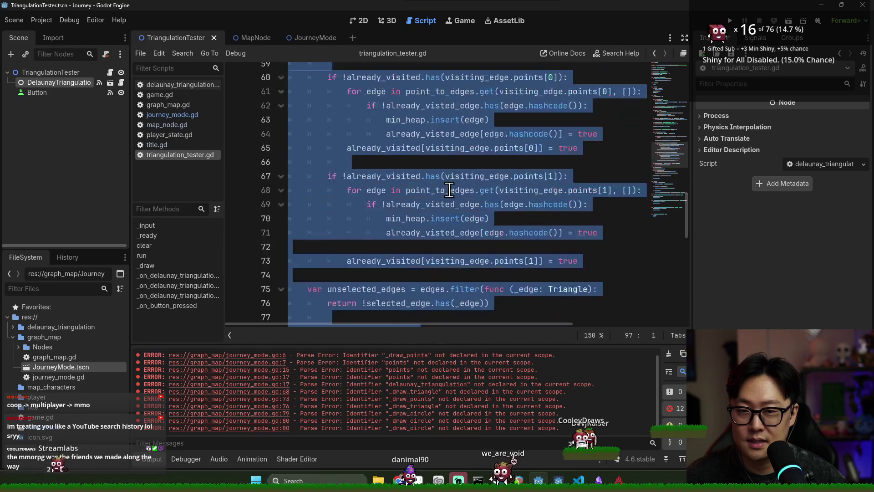
# - Select the variable declarations on lines 2–10 of triangulation_tester.gd
pyautogui.click(358, 185)
pyautogui.click(313, 119)
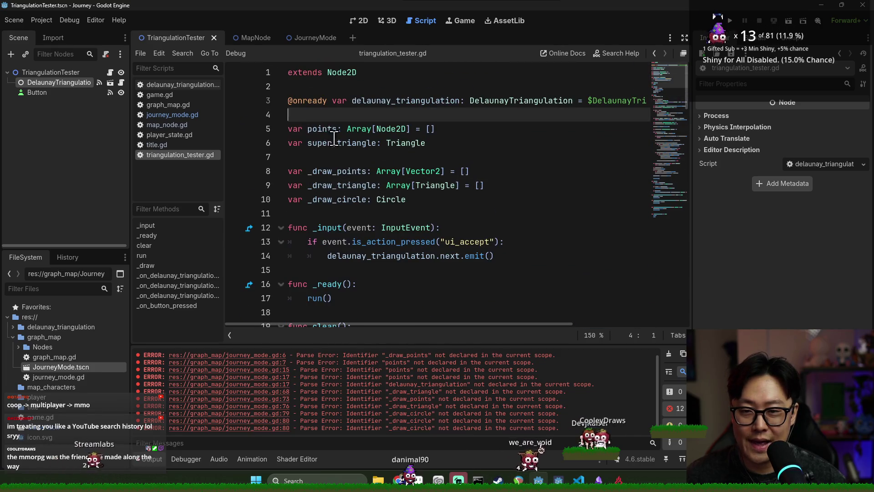
pyautogui.click(345, 86)
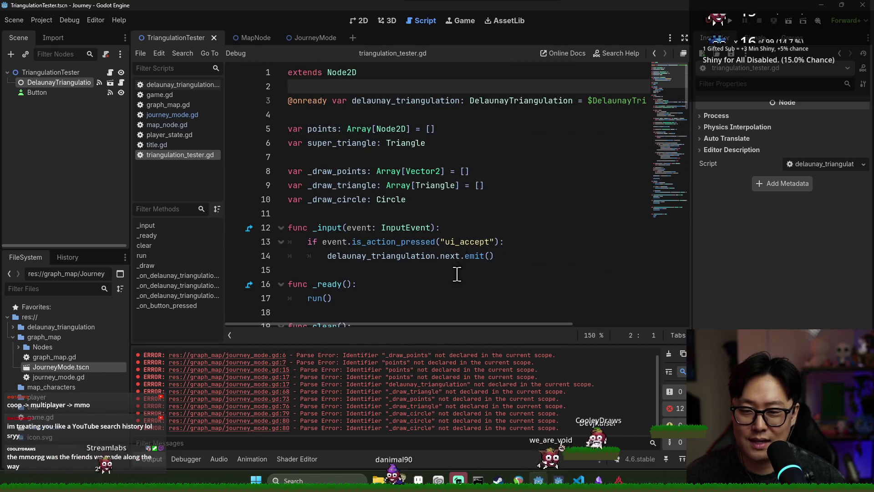
pyautogui.scroll(-1, 412, 246)
pyautogui.keyDown('shift'); pyautogui.click(407, 156); pyautogui.keyUp('shift')
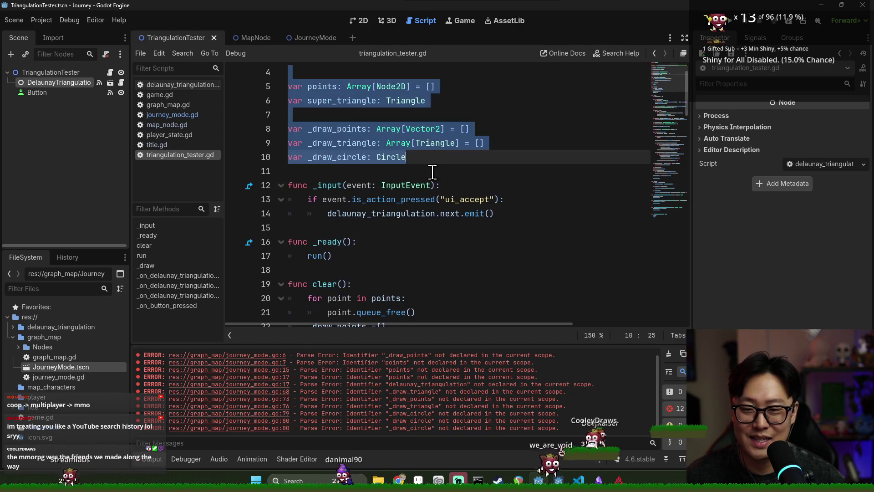
# - Paste the declarations near the top of journey_mode.gd and clear the error output
pyautogui.click(305, 42)
pyautogui.scroll(2, 387, 137)
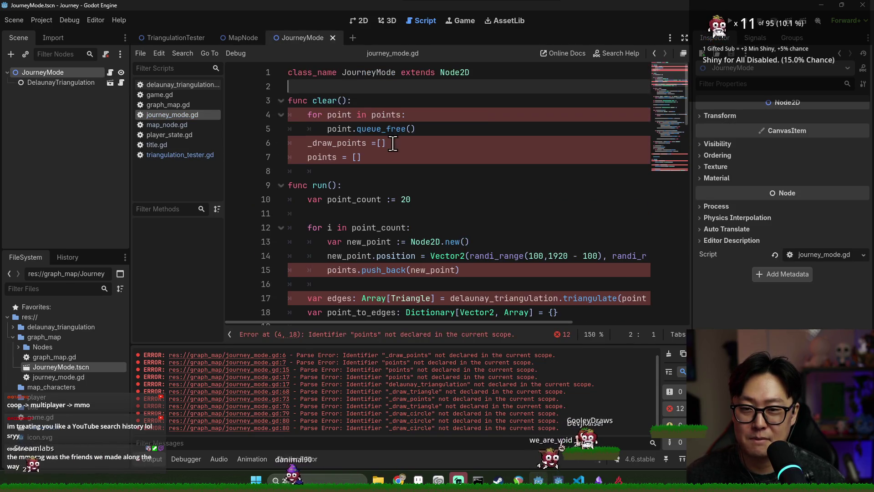
pyautogui.hotkey('ctrl', 'z')
pyautogui.hotkey('ctrl', 'z')
pyautogui.hotkey('ctrl', 'z')
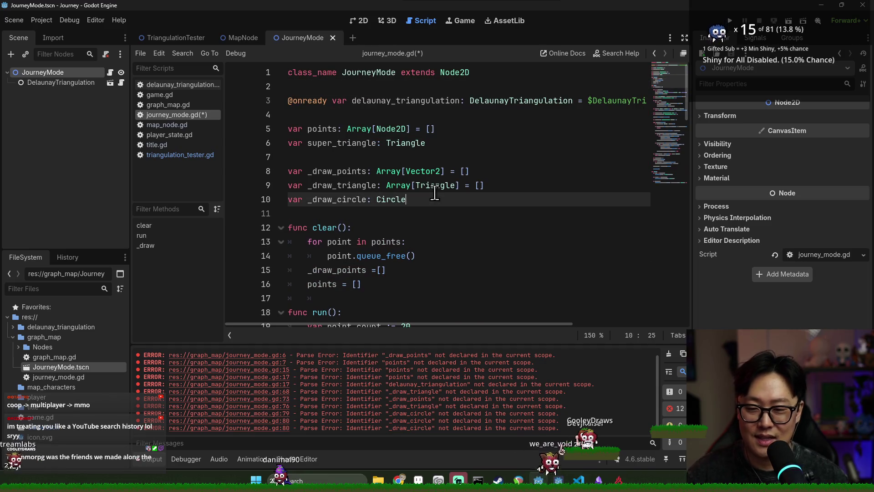
pyautogui.scroll(-20, 437, 196)
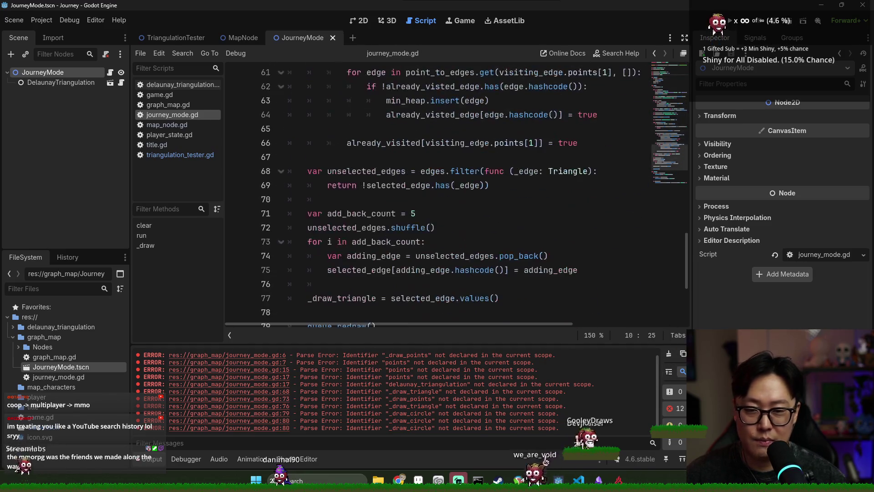
pyautogui.click(668, 356)
pyautogui.scroll(15, 369, 193)
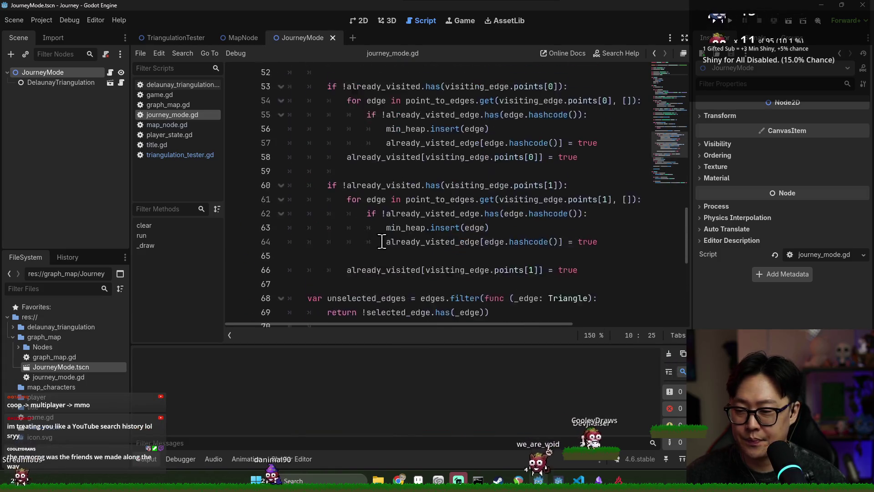
pyautogui.scroll(5, 404, 166)
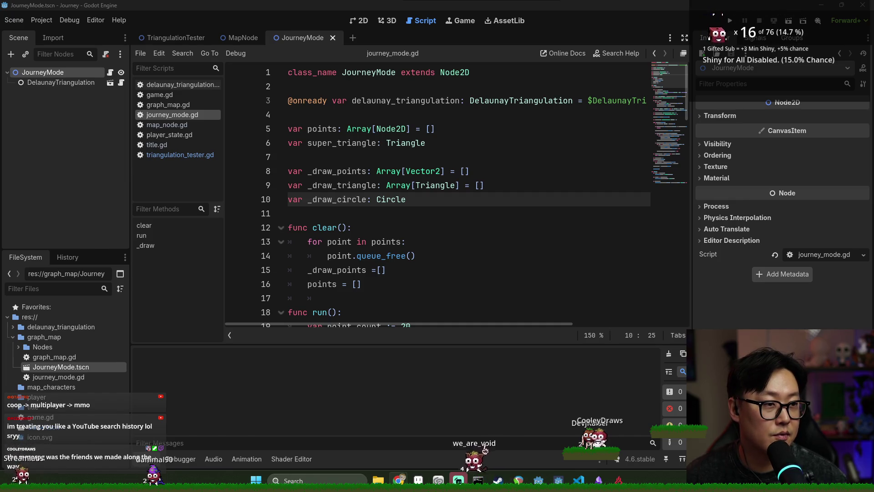
pyautogui.hotkey('alt', 'Tab')
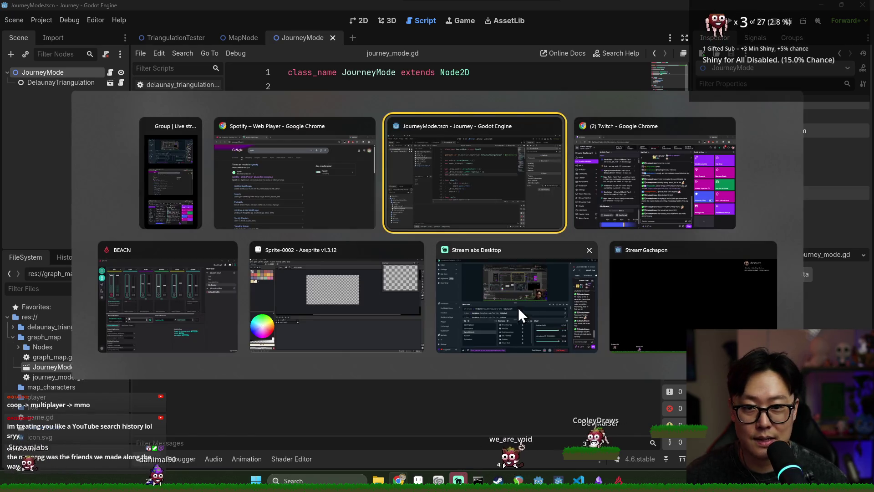
# - In BEACN, mute the Browser channel to the audience and nudge its fader up, then return to Godot
pyautogui.click(117, 300)
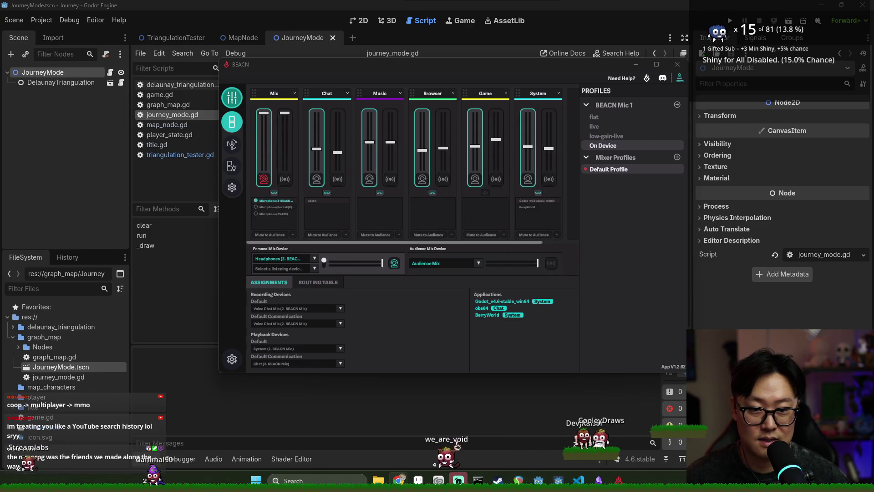
pyautogui.click(443, 177)
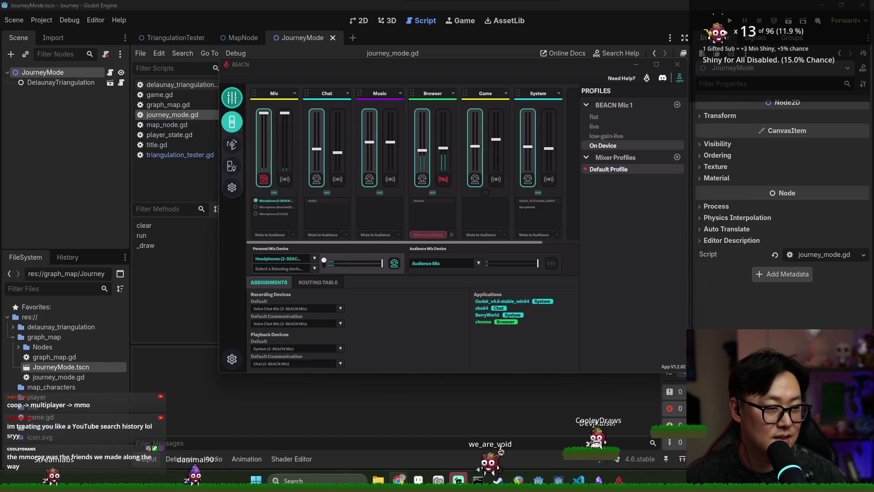
pyautogui.moveTo(423, 150); pyautogui.dragTo(422, 149)
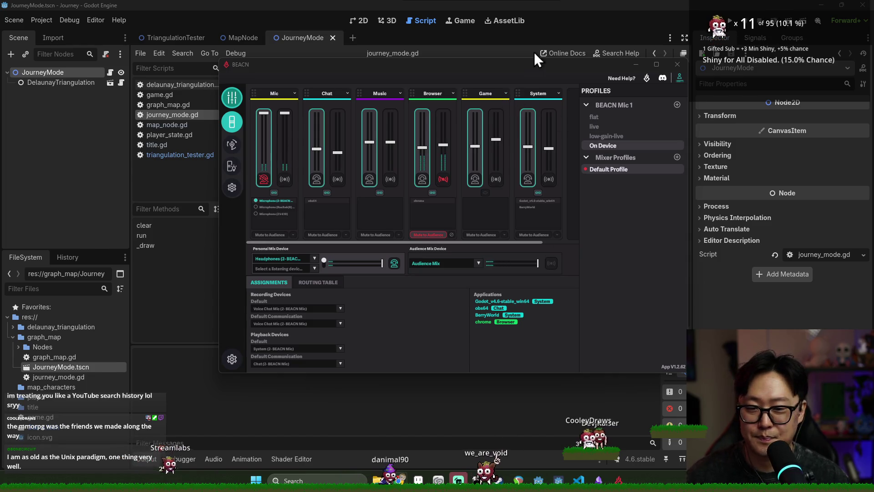
pyautogui.click(433, 8)
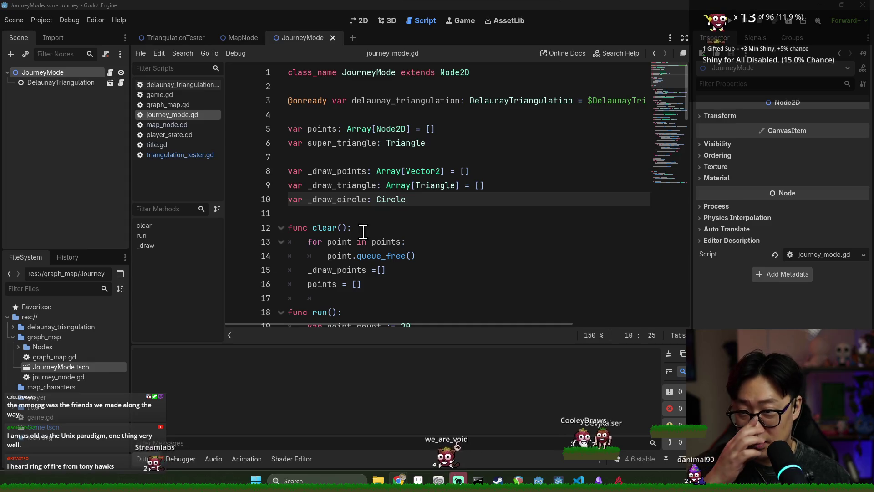
# - Collapse the graph_map folder in FileSystem while reviewing journey_mode.gd's variable declarations
pyautogui.click(434, 171)
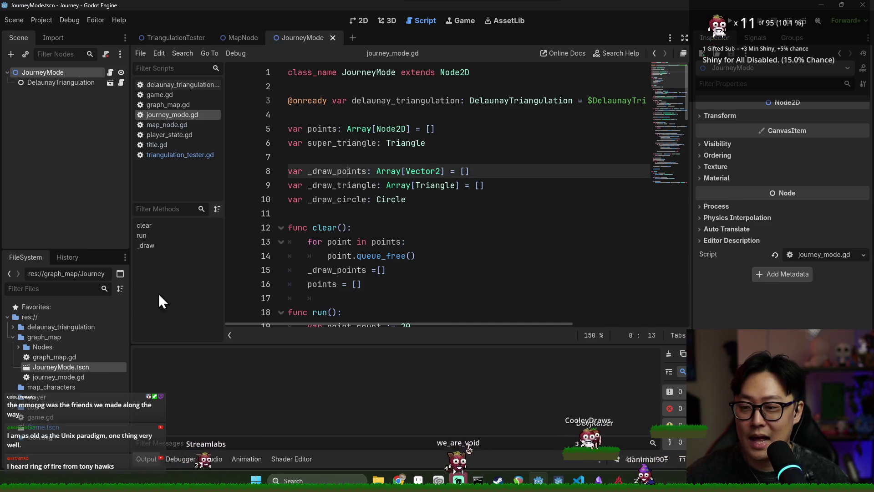
pyautogui.click(432, 156)
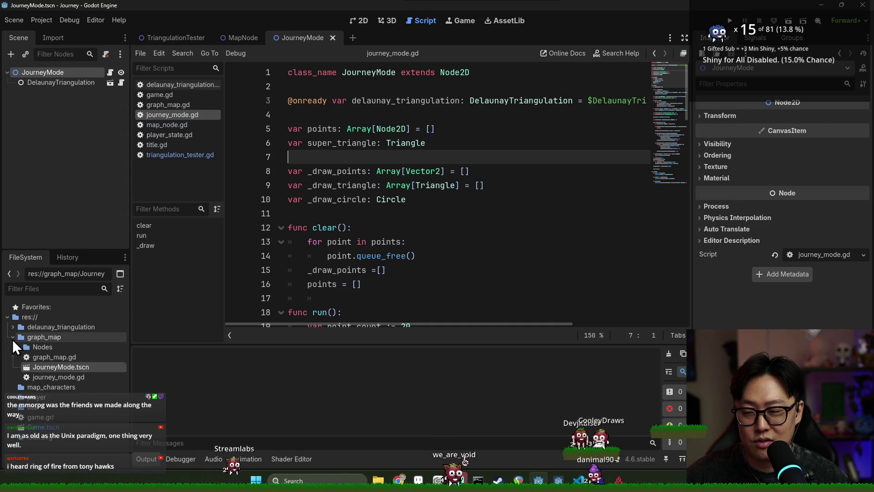
pyautogui.click(13, 337)
pyautogui.click(424, 172)
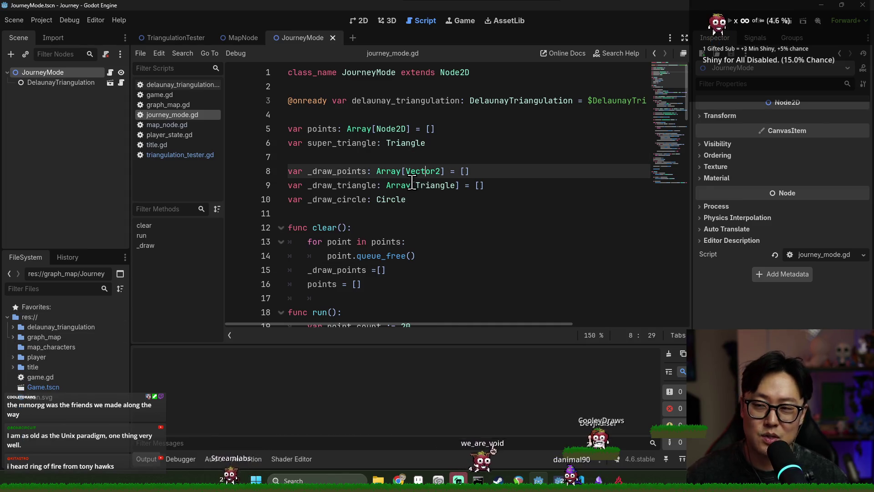
pyautogui.moveTo(412, 182)
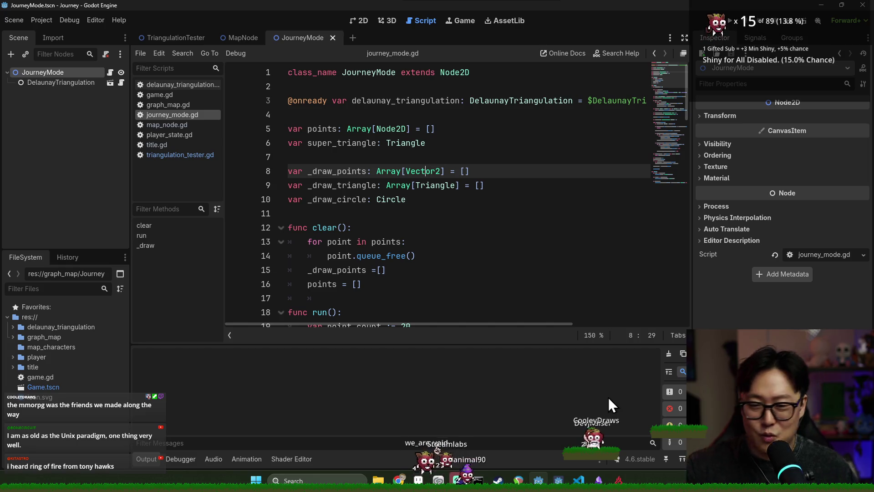
# - Look over the clear function in journey_mode.gd, then switch to the Discord window
pyautogui.click(355, 230)
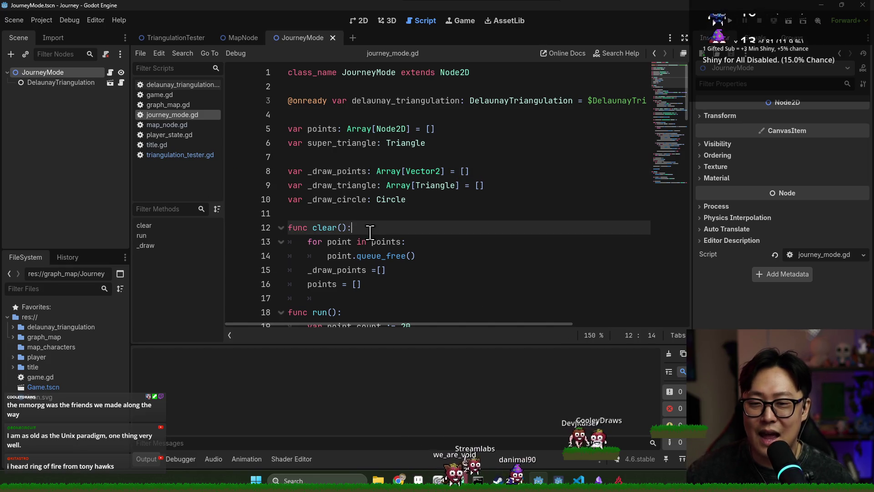
pyautogui.click(405, 158)
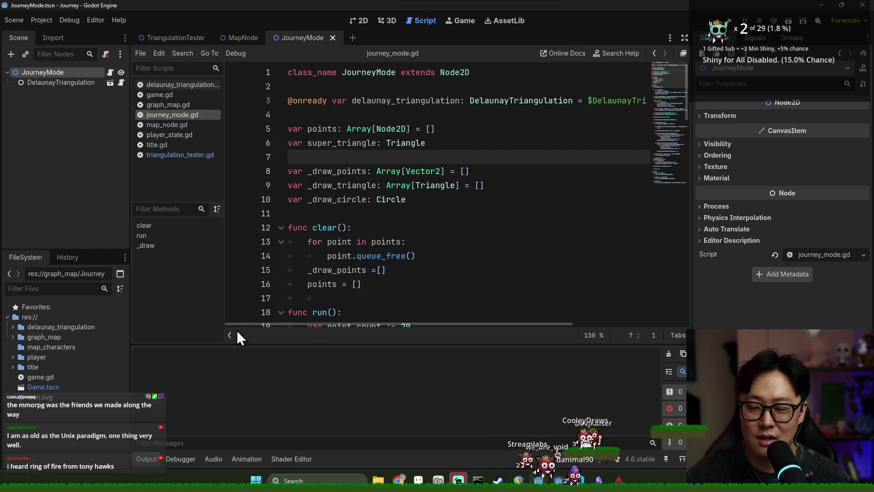
pyautogui.scroll(-1, 405, 242)
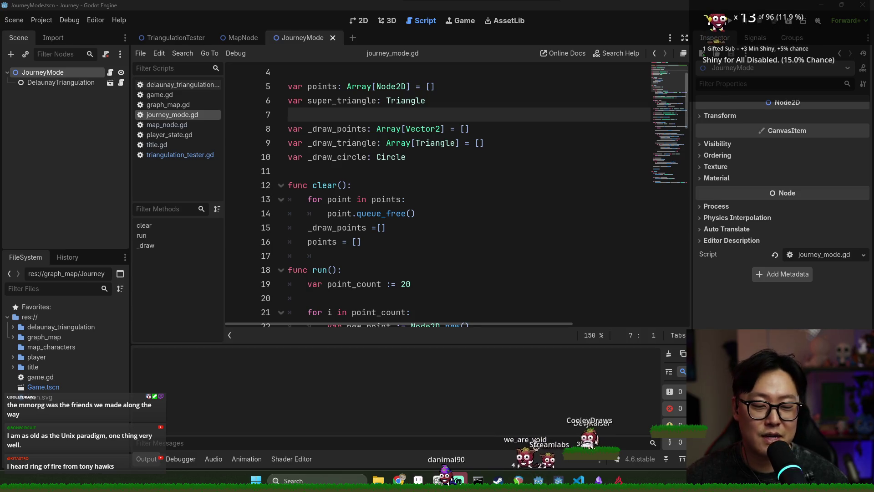
pyautogui.hotkey('alt', 'Tab')
pyautogui.scroll(-5, 102, 234)
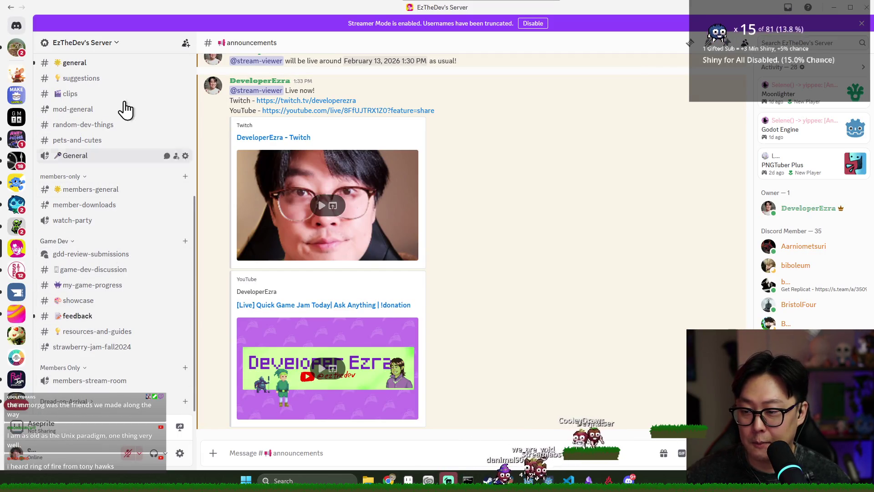
pyautogui.click(133, 337)
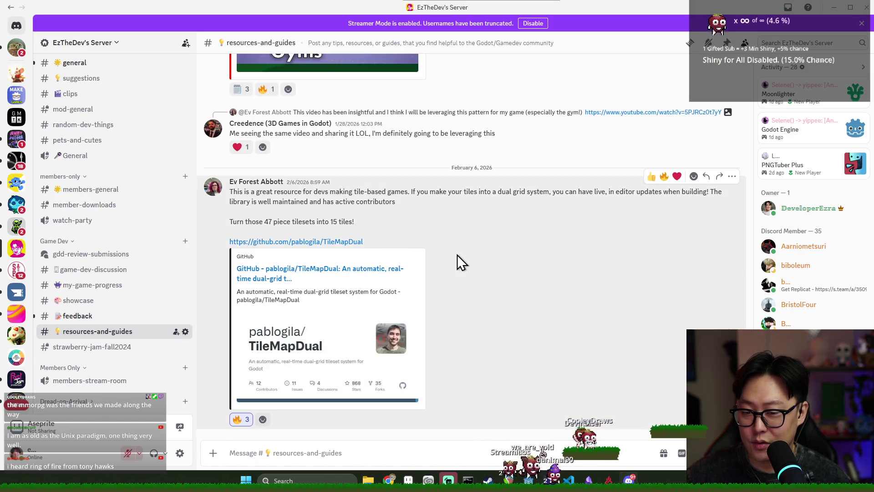
pyautogui.scroll(5, 519, 268)
pyautogui.scroll(10, 524, 273)
pyautogui.scroll(-5, 498, 289)
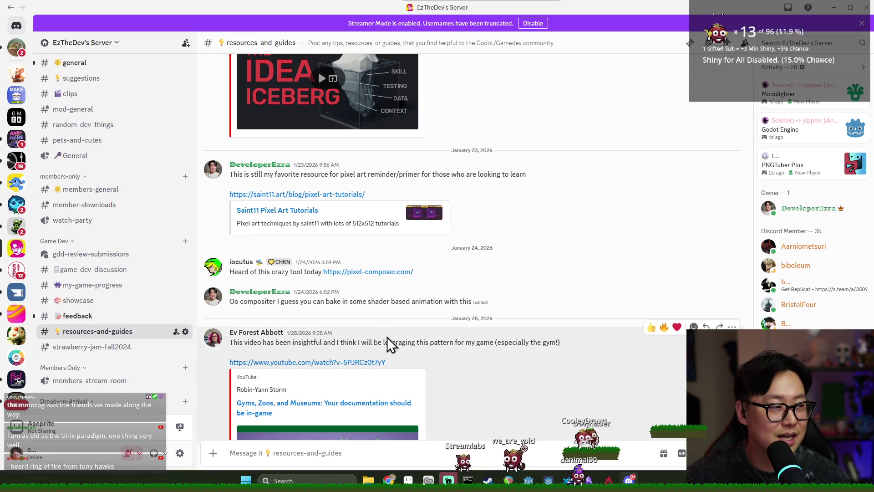
pyautogui.scroll(-9, 386, 346)
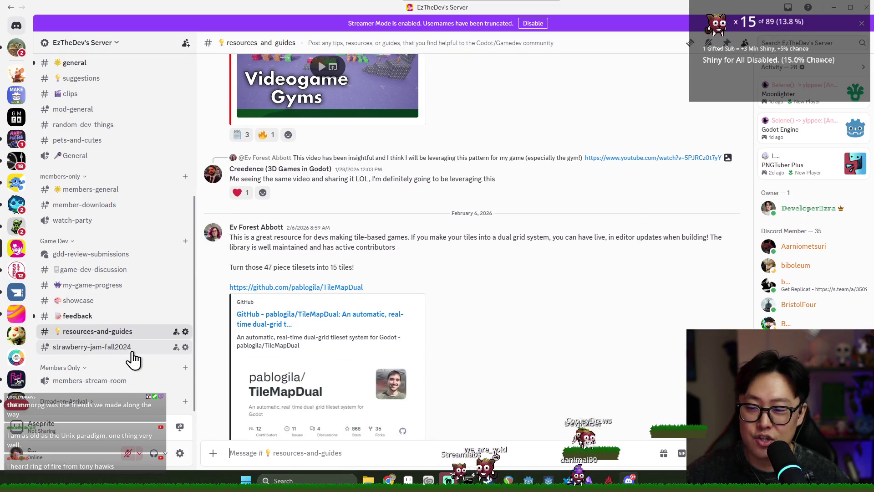
pyautogui.scroll(10, 357, 321)
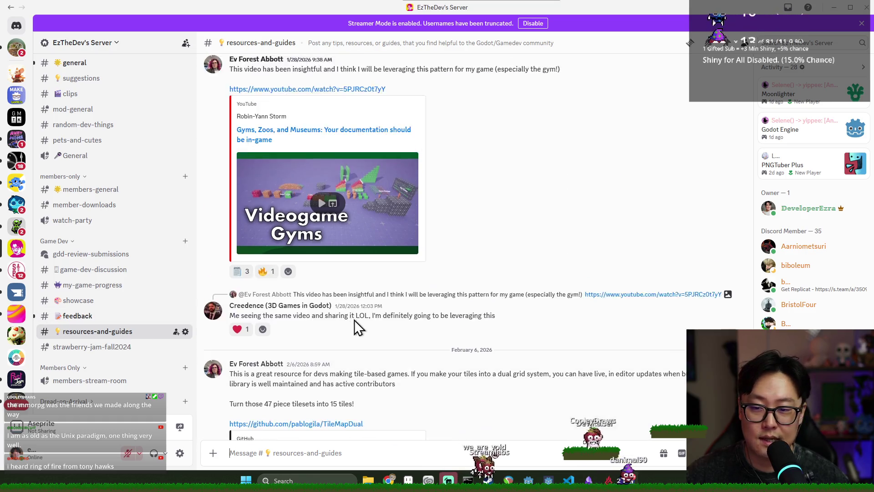
pyautogui.scroll(-10, 350, 278)
pyautogui.scroll(-1, 341, 273)
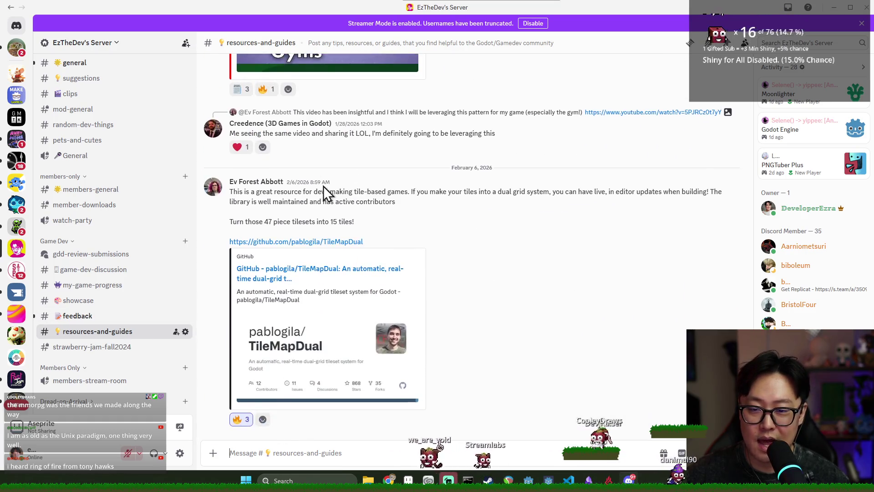
pyautogui.scroll(13, 387, 248)
pyautogui.scroll(12, 468, 285)
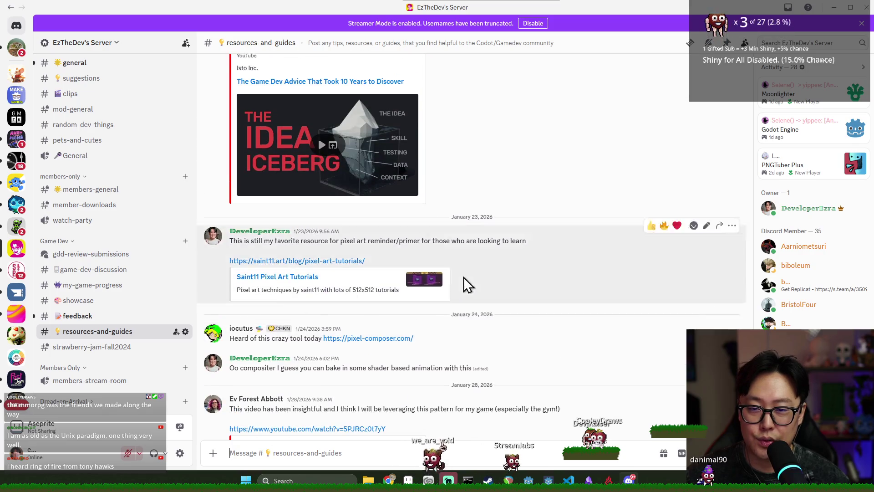
pyautogui.scroll(10, 455, 305)
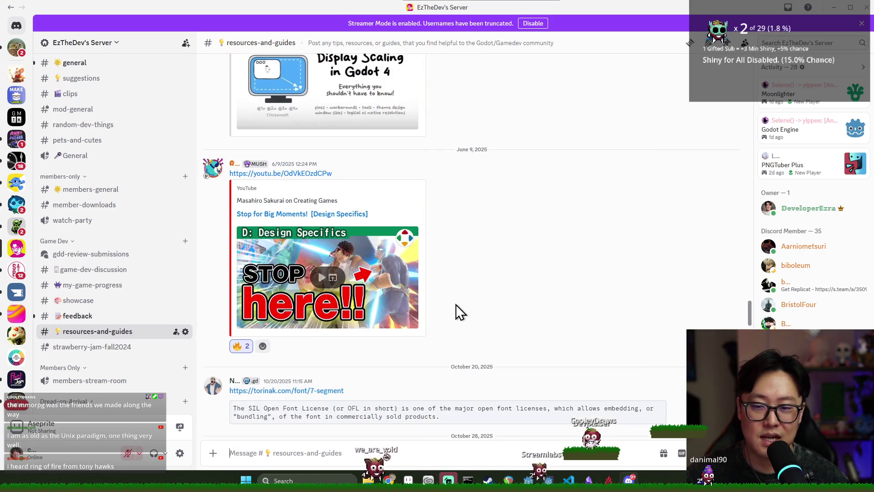
pyautogui.scroll(5, 458, 262)
pyautogui.scroll(10, 469, 273)
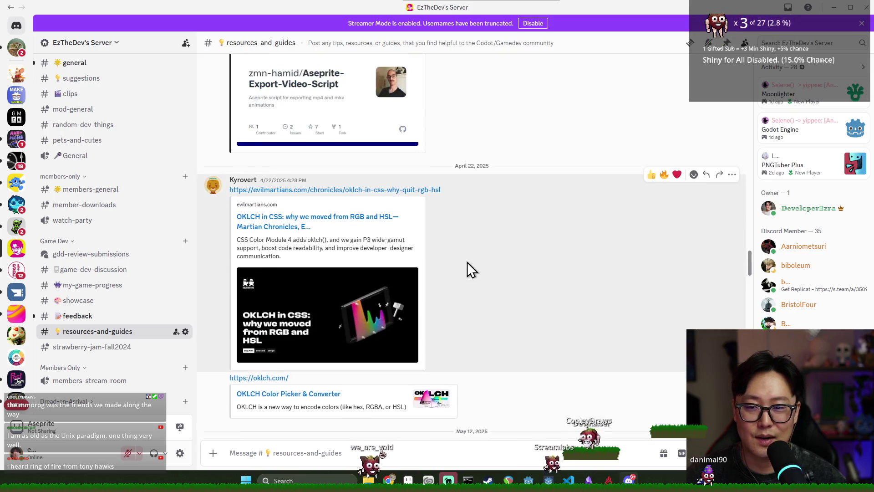
pyautogui.scroll(-5, 457, 251)
pyautogui.scroll(-20, 437, 255)
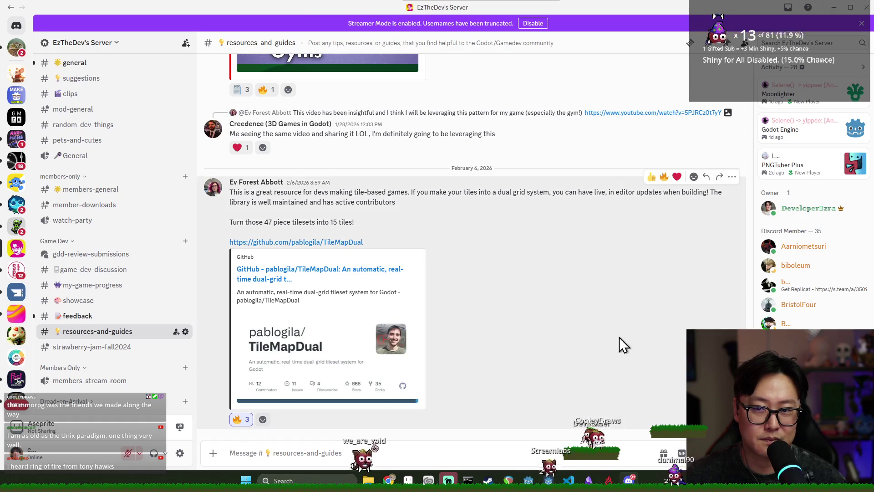
pyautogui.scroll(15, 606, 319)
pyautogui.scroll(20, 460, 242)
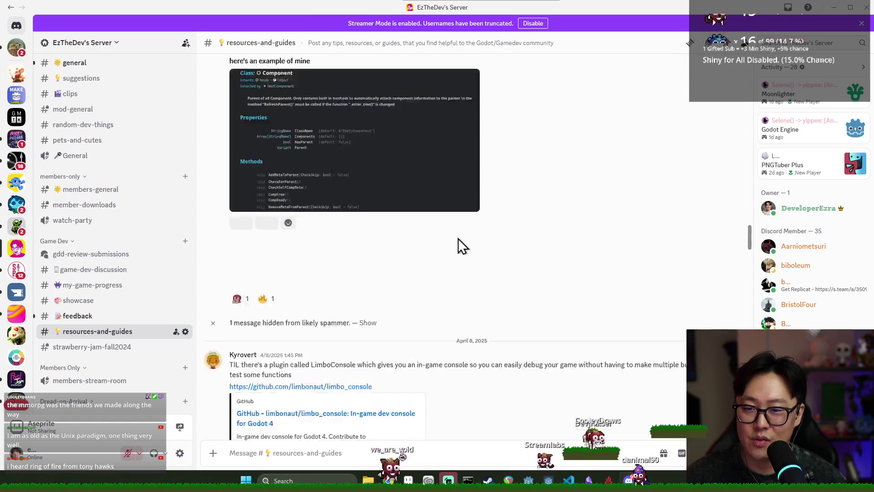
pyautogui.scroll(10, 457, 244)
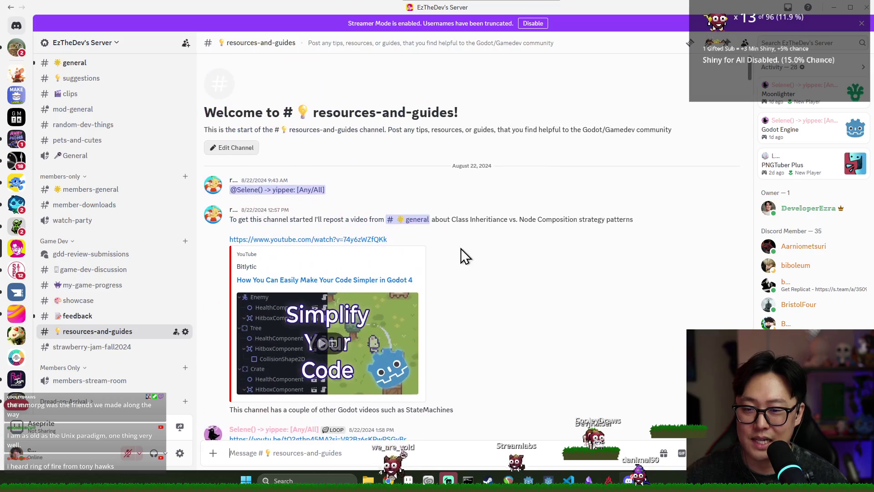
pyautogui.scroll(-10, 429, 220)
pyautogui.scroll(-10, 408, 224)
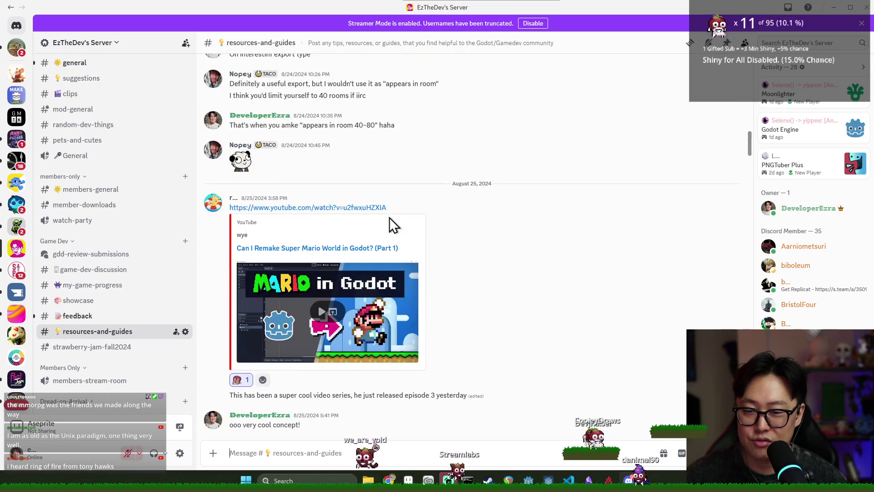
pyautogui.scroll(-15, 370, 198)
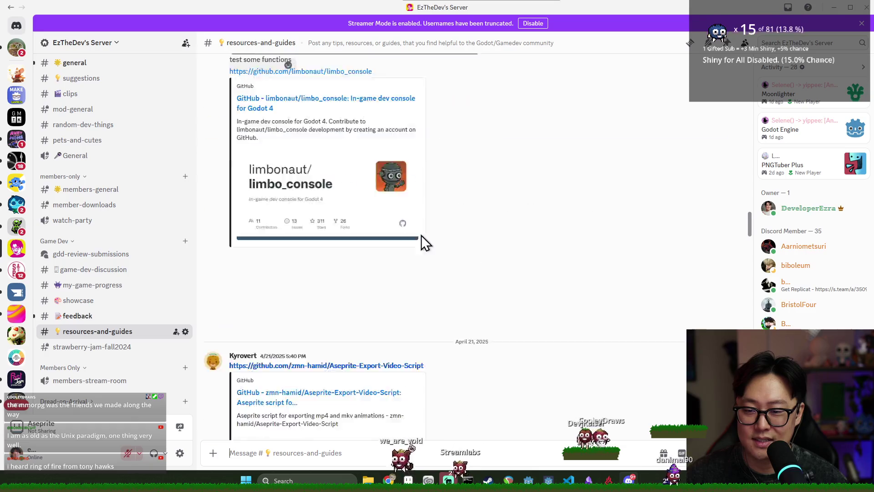
pyautogui.scroll(-5, 425, 284)
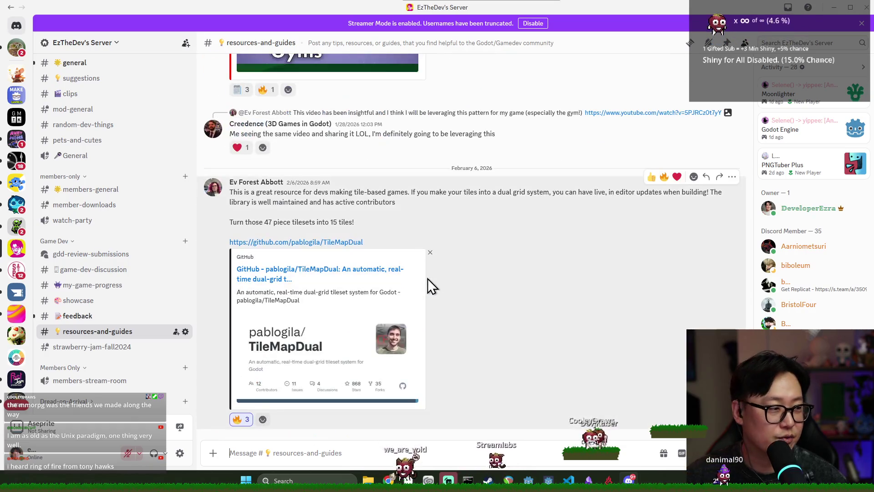
pyautogui.hotkey('alt', 'Tab')
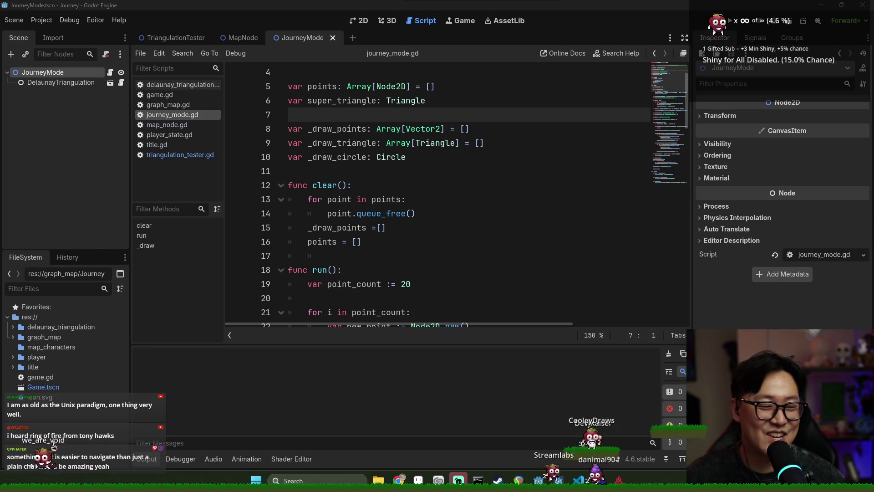
# - Place the caret among the journey_mode.gd declarations on lines 7–19, ending at the point_count line
pyautogui.click(384, 123)
pyautogui.click(384, 117)
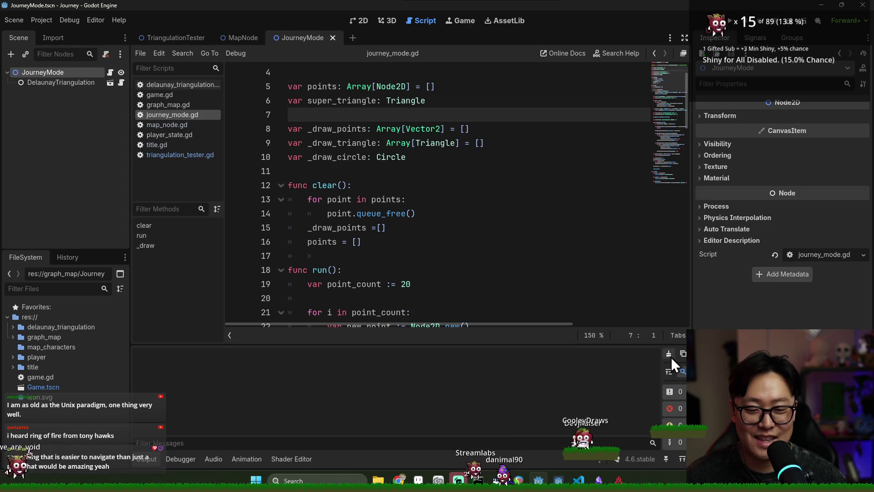
pyautogui.click(410, 284)
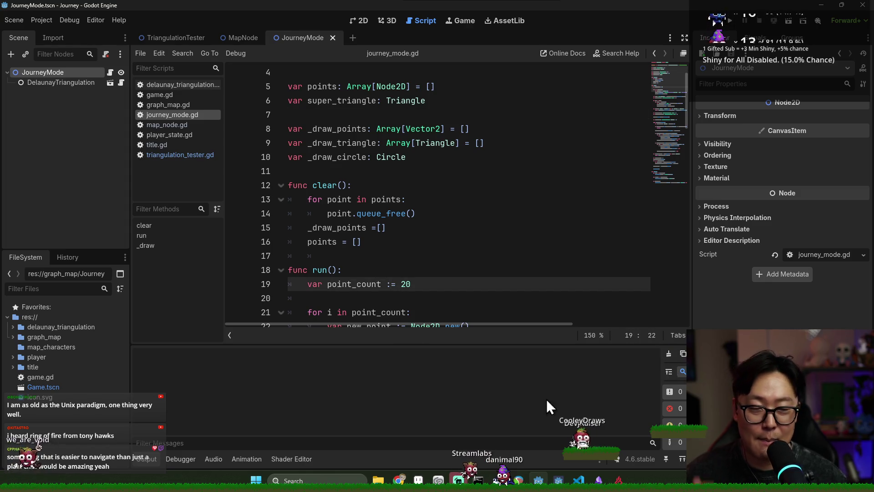
# - Hide the Output panel to enlarge the code area, then save the JourneyMode scene
pyautogui.click(154, 463)
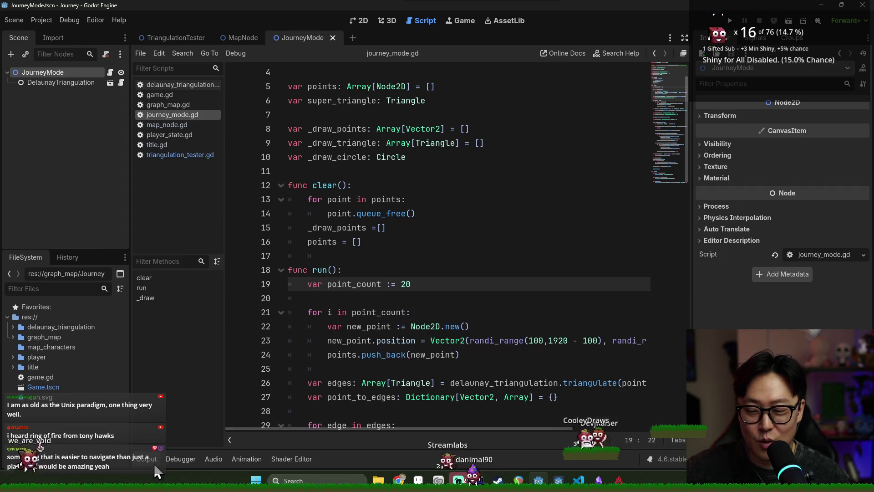
pyautogui.click(400, 368)
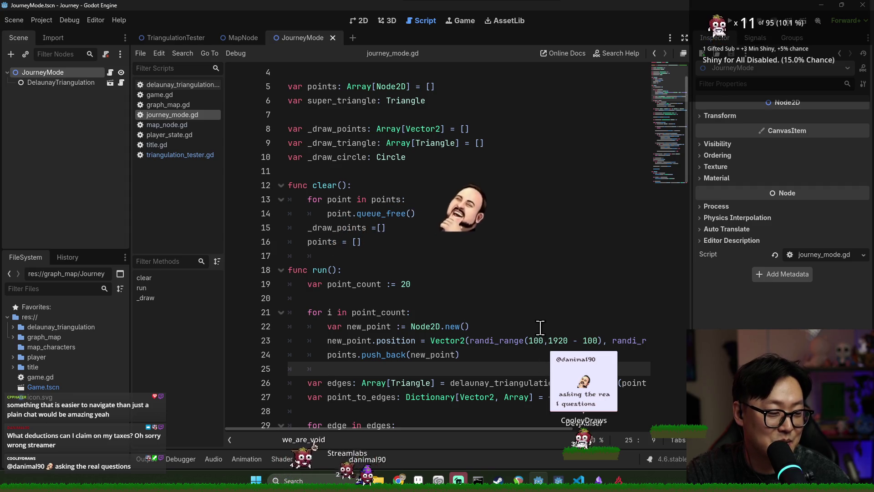
pyautogui.click(385, 314)
pyautogui.click(418, 299)
pyautogui.hotkey('ctrl', 's')
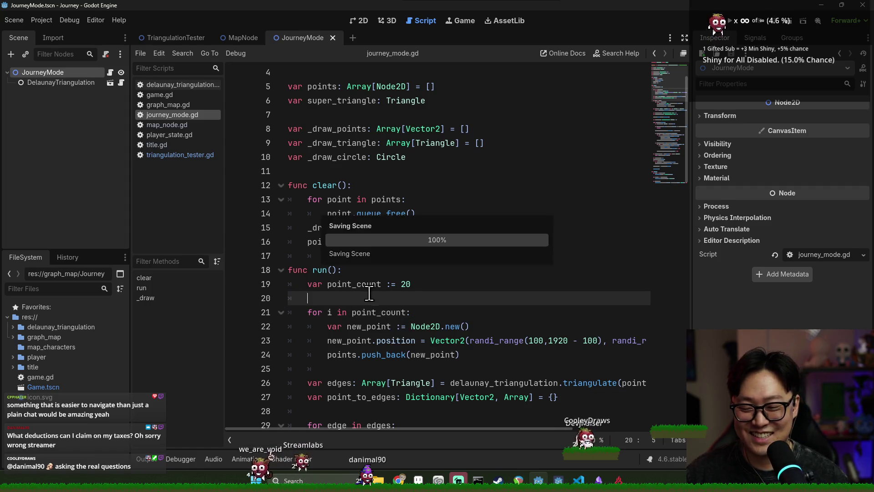
pyautogui.scroll(-1, 418, 251)
pyautogui.hotkey('ctrl', 's')
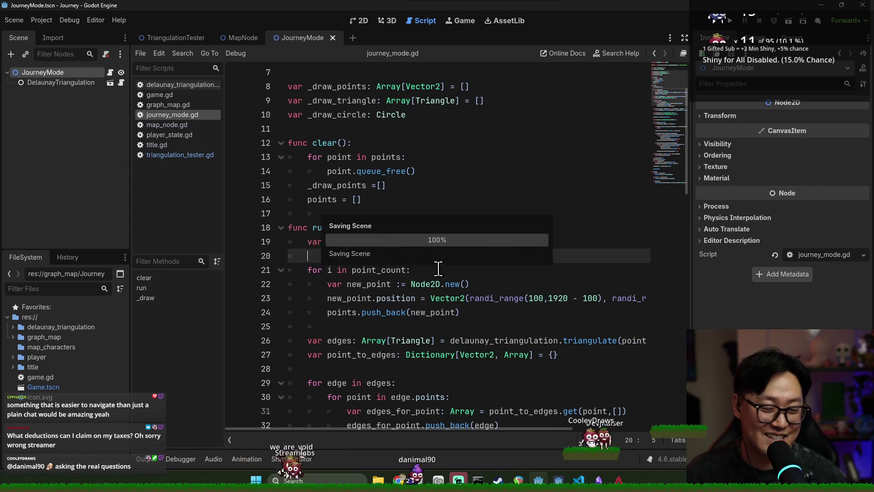
pyautogui.scroll(-2, 408, 249)
pyautogui.scroll(1, 383, 276)
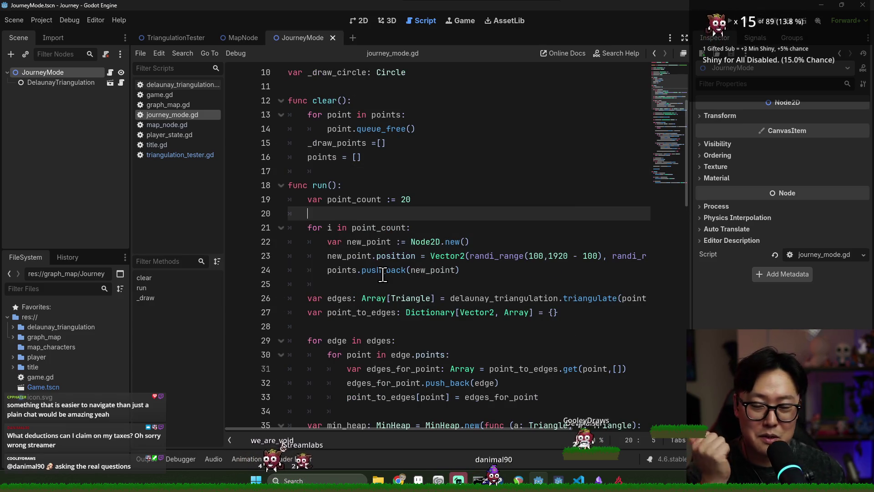
pyautogui.hotkey('ctrl', 's')
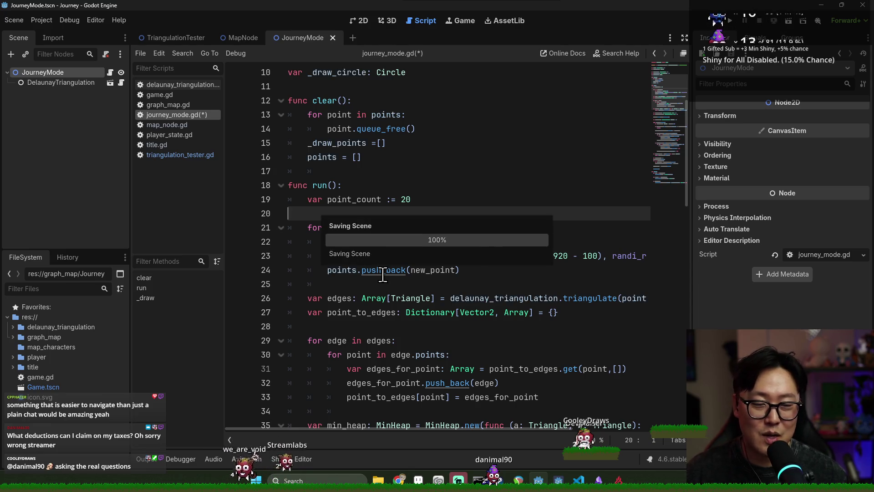
pyautogui.moveTo(447, 257)
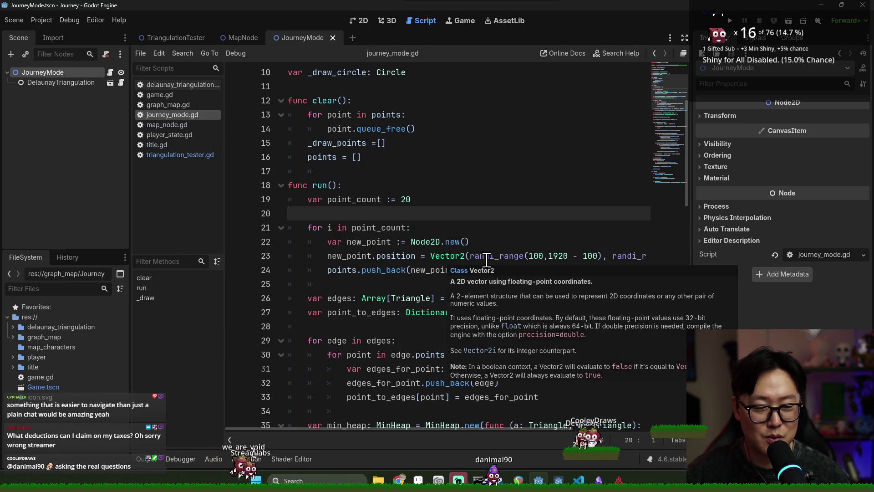
pyautogui.hotkey('ctrl', 's')
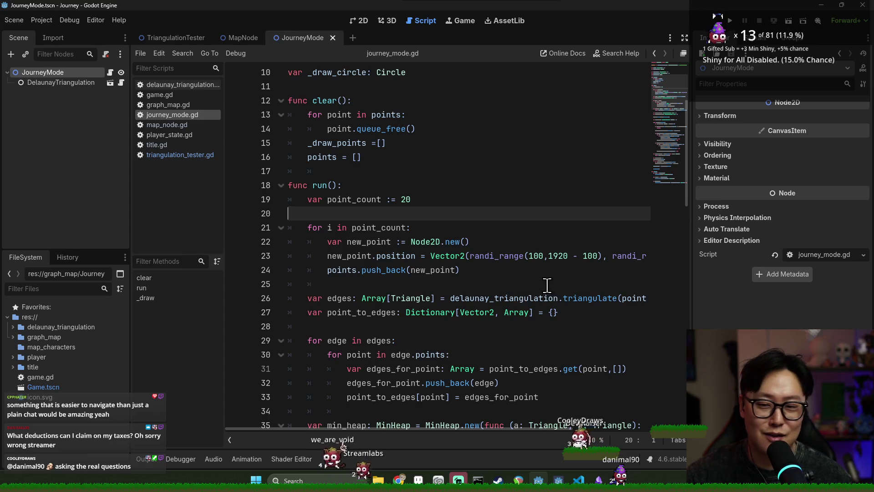
pyautogui.scroll(-2, 422, 292)
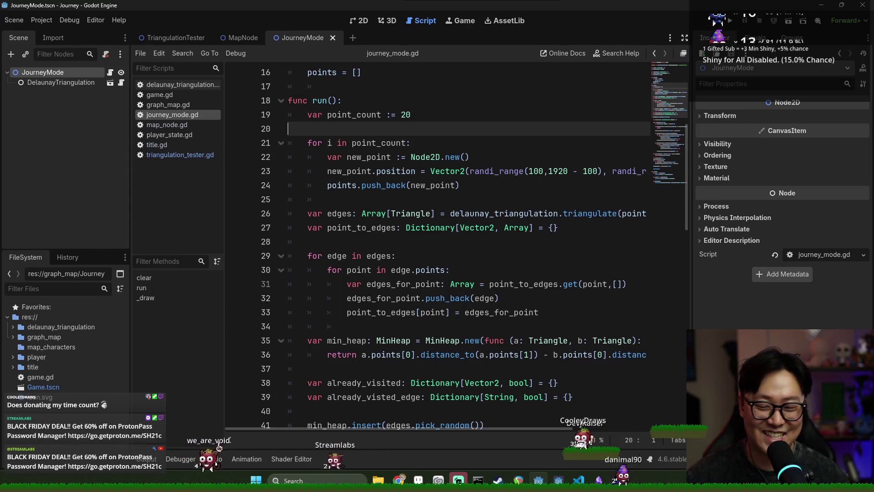
pyautogui.click(461, 241)
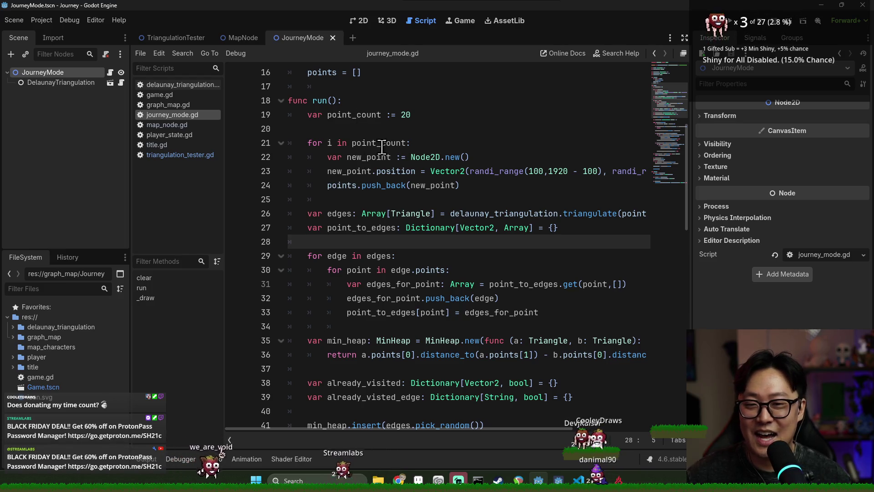
pyautogui.scroll(5, 356, 155)
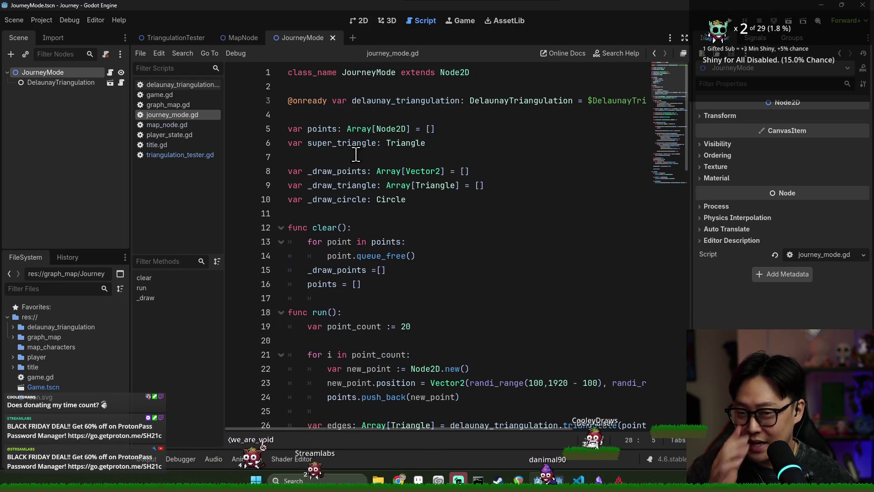
pyautogui.scroll(-5, 385, 186)
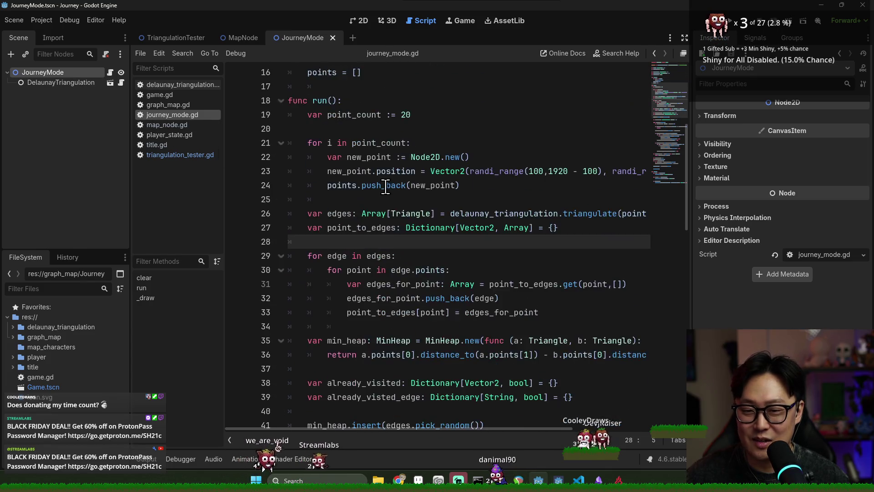
pyautogui.scroll(-5, 386, 187)
pyautogui.click(784, 23)
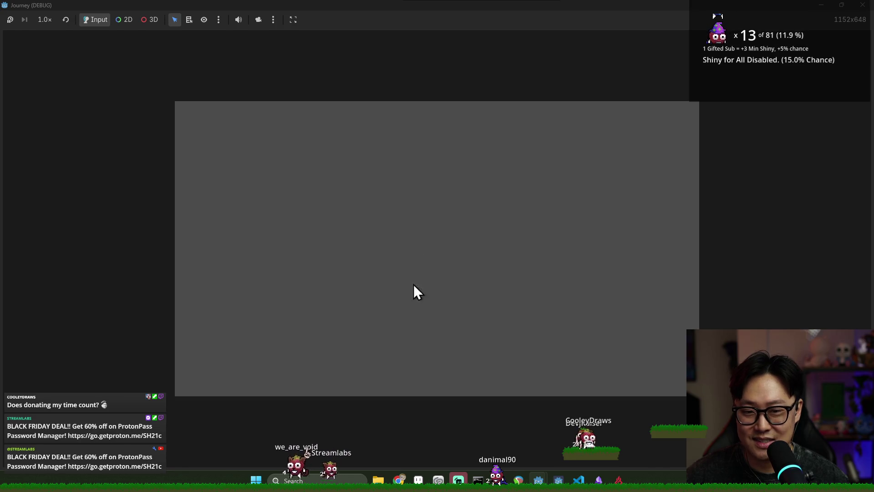
# - Close the running Journey (DEBUG) game window and save the scene
pyautogui.click(863, 5)
pyautogui.click(344, 267)
pyautogui.hotkey('ctrl', 's')
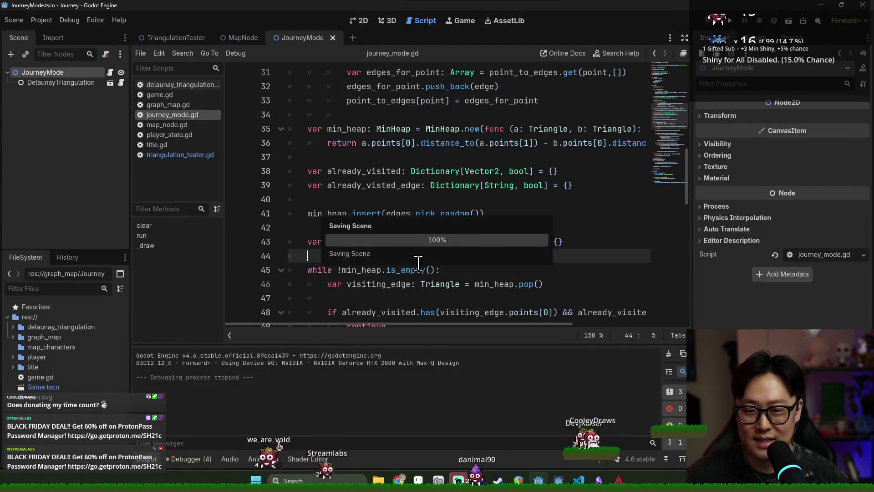
# - Select the _draw function name, then scroll back up to the clear function
pyautogui.scroll(-13, 344, 268)
pyautogui.doubleClick(324, 185)
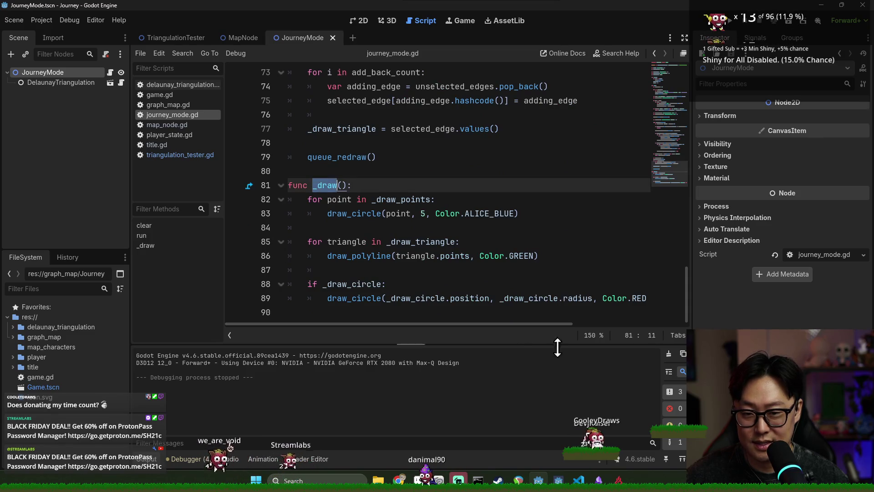
pyautogui.scroll(20, 374, 252)
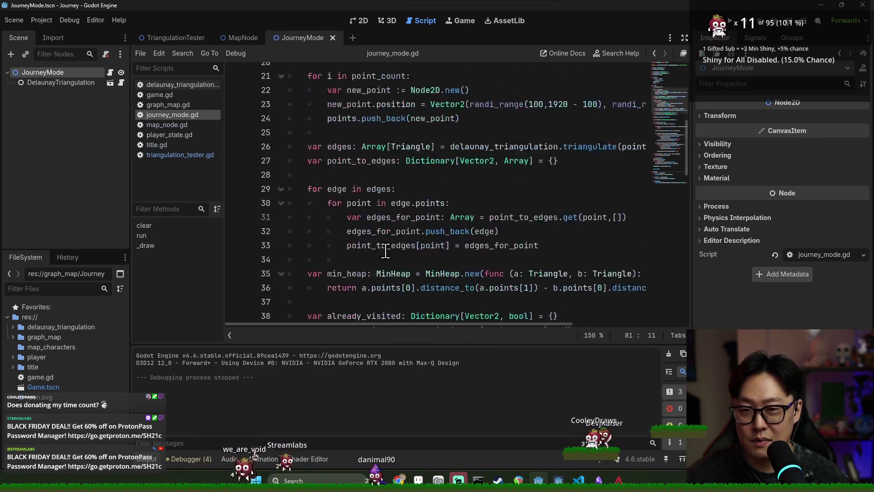
pyautogui.scroll(4, 374, 252)
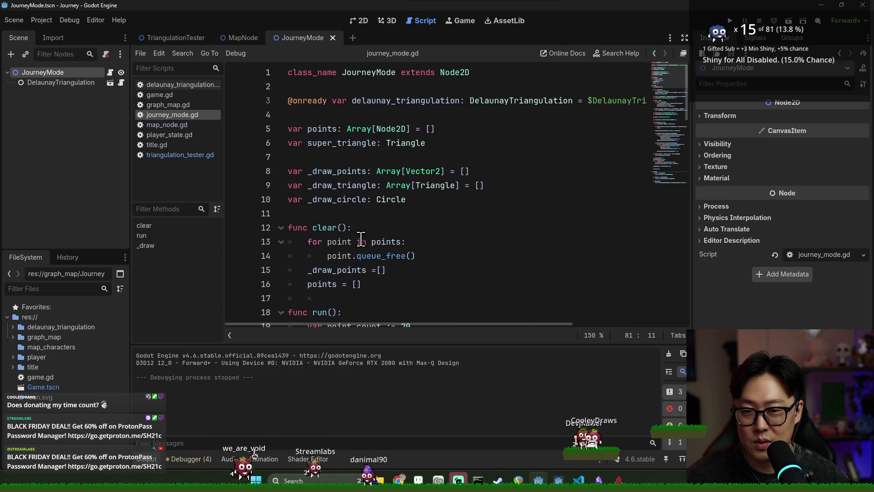
pyautogui.click(334, 228)
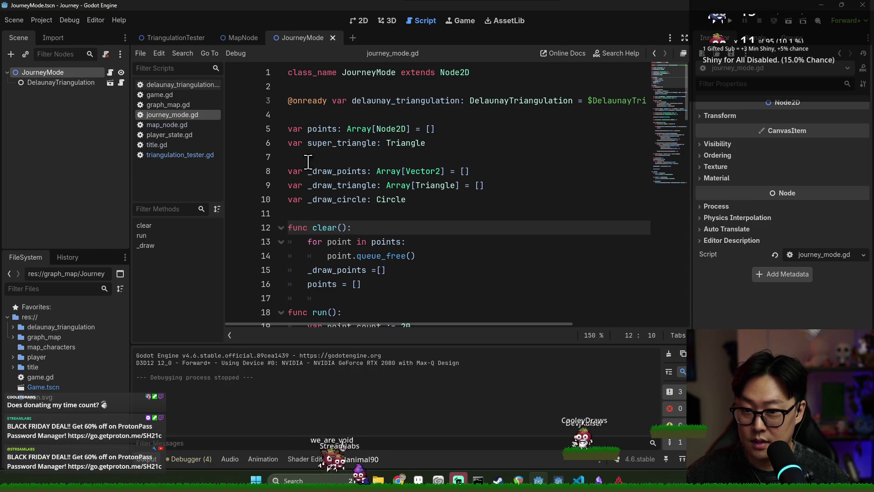
# - Add a start() function above clear() with a blank line before it, and save journey_mode.gd
pyautogui.click(362, 214)
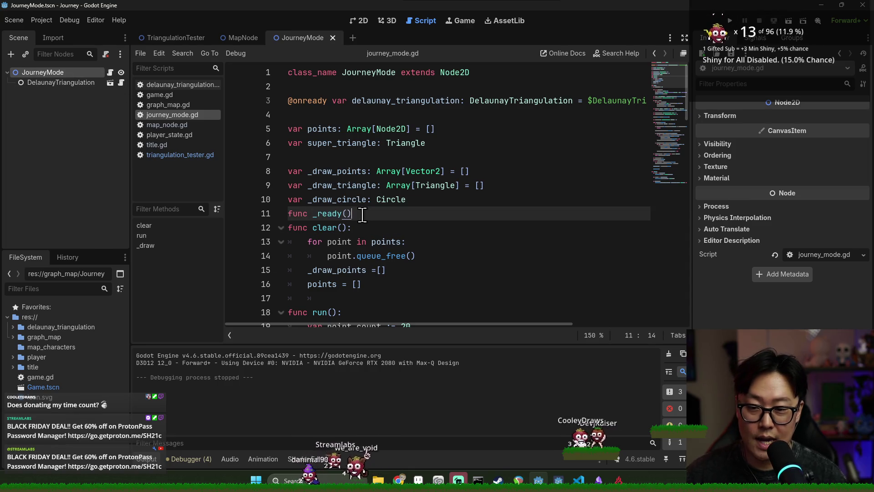
pyautogui.write(':')
pyautogui.press('Return')
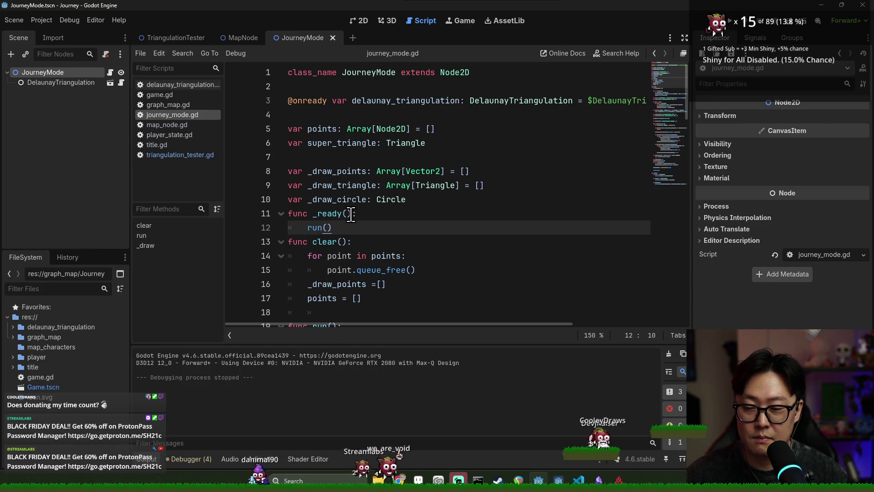
pyautogui.doubleClick(328, 213)
pyautogui.write('start')
pyautogui.click(418, 205)
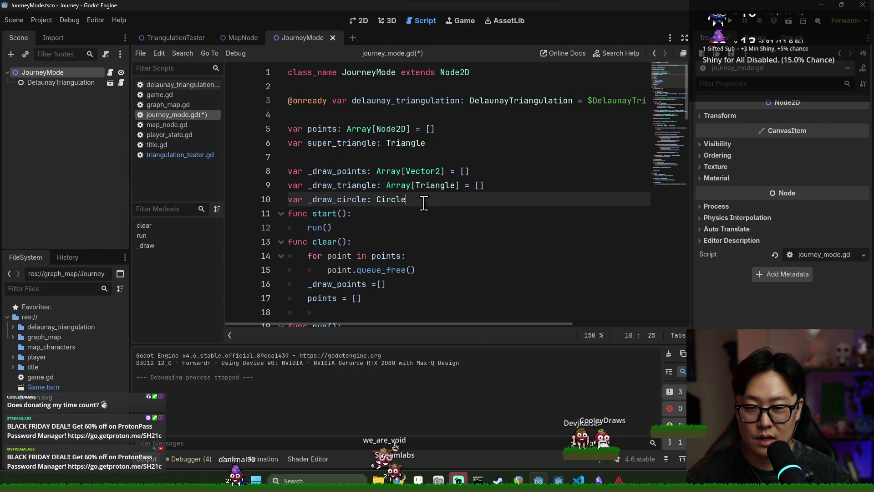
pyautogui.press('Return')
pyautogui.click(412, 242)
pyautogui.hotkey('ctrl', 's')
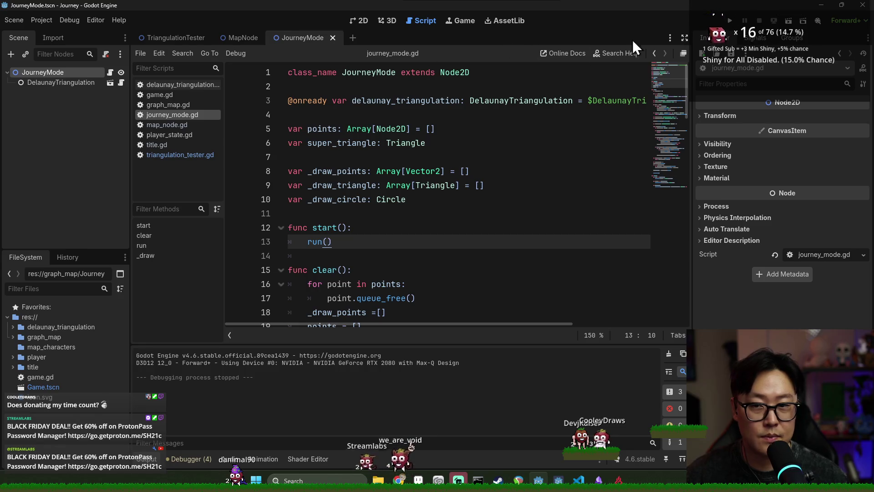
# - Close the TriangulationTester scene and open Game.tscn from the FileSystem dock
pyautogui.click(196, 36)
pyautogui.click(214, 38)
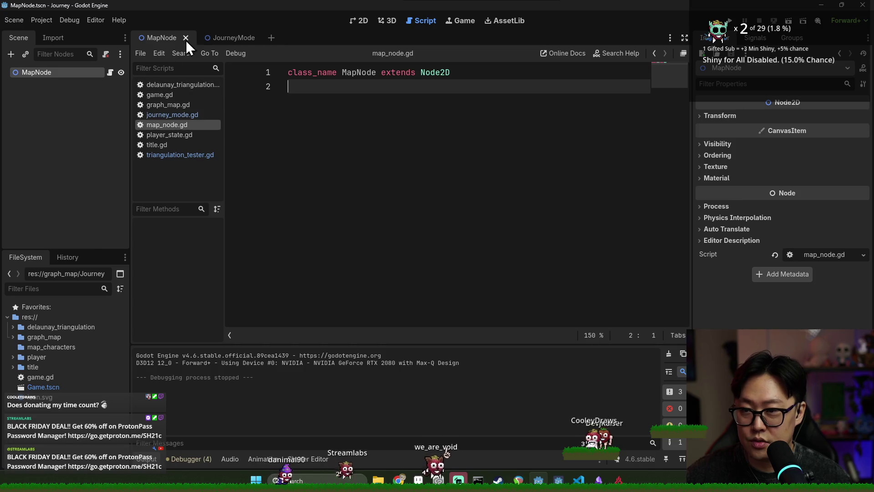
pyautogui.doubleClick(51, 387)
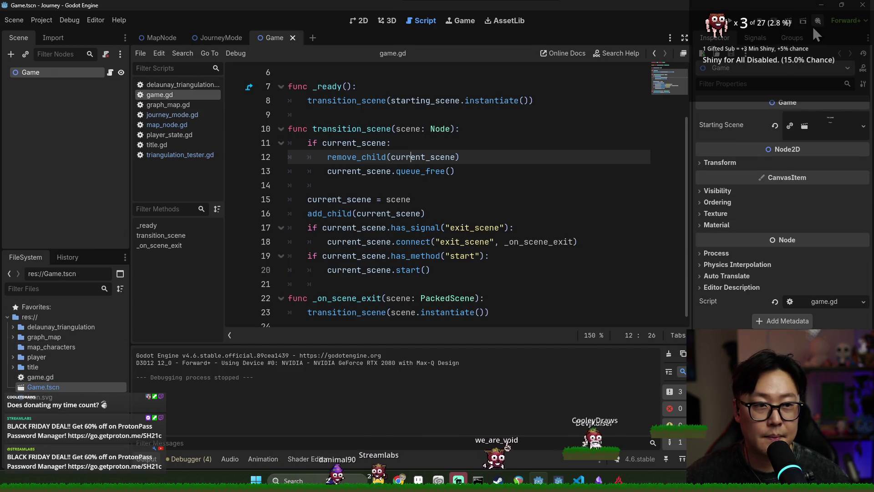
# - Run the game, press Start on its title screen, then close the game window
pyautogui.click(786, 21)
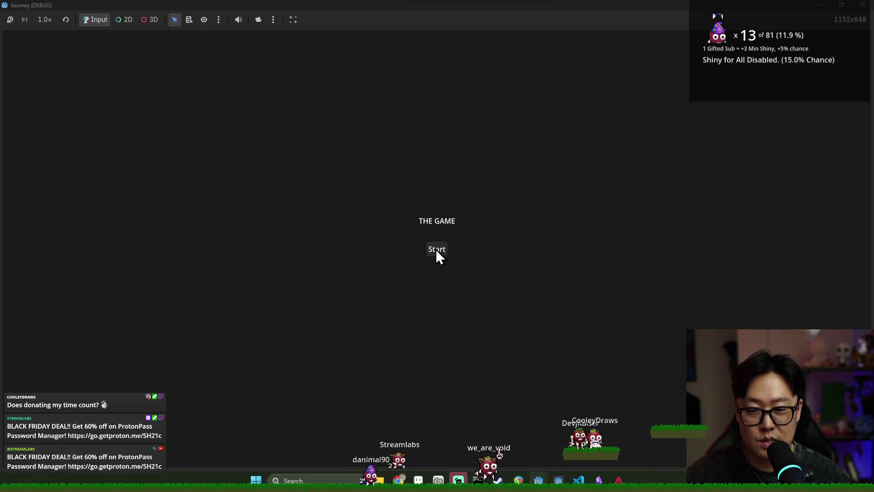
pyautogui.click(436, 250)
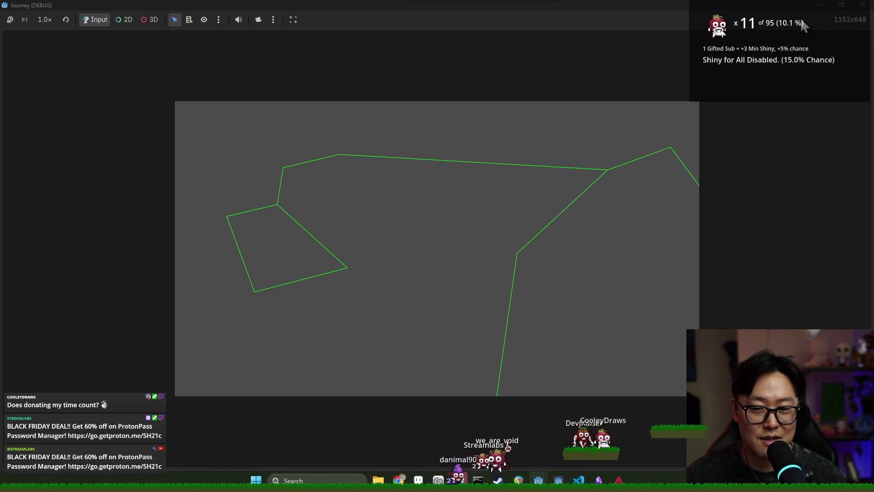
pyautogui.click(862, 6)
pyautogui.click(390, 213)
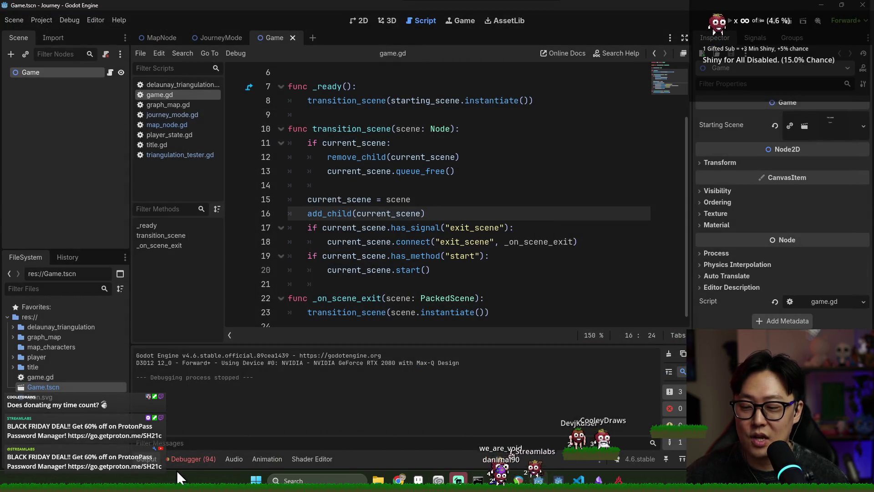
# - Show the Debugger Errors list, save, and close the Game and JourneyMode scenes
pyautogui.click(189, 459)
pyautogui.hotkey('ctrl', 's')
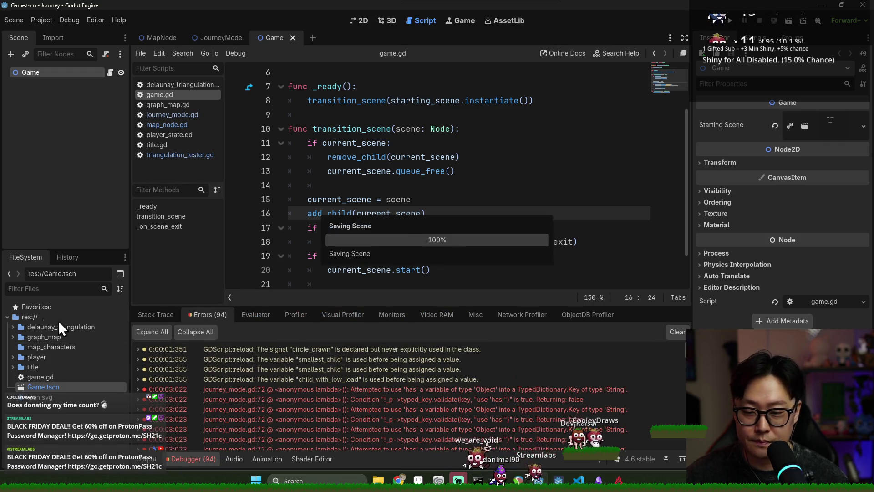
pyautogui.click(293, 38)
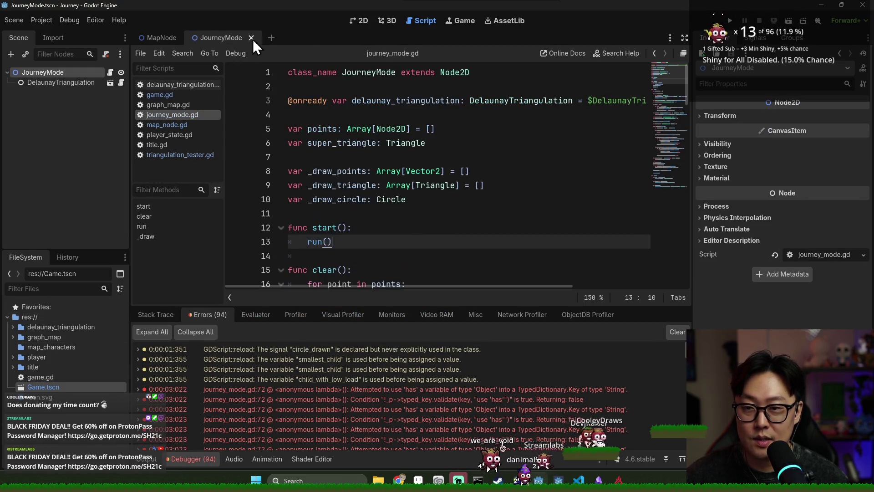
pyautogui.click(251, 37)
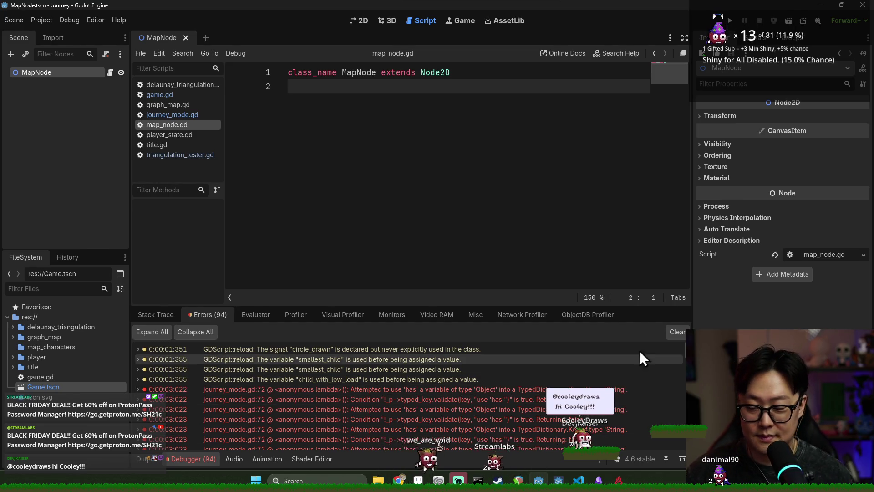
# - Clear the error list, return to the Output log, and select the graph_map folder
pyautogui.click(673, 336)
pyautogui.click(145, 459)
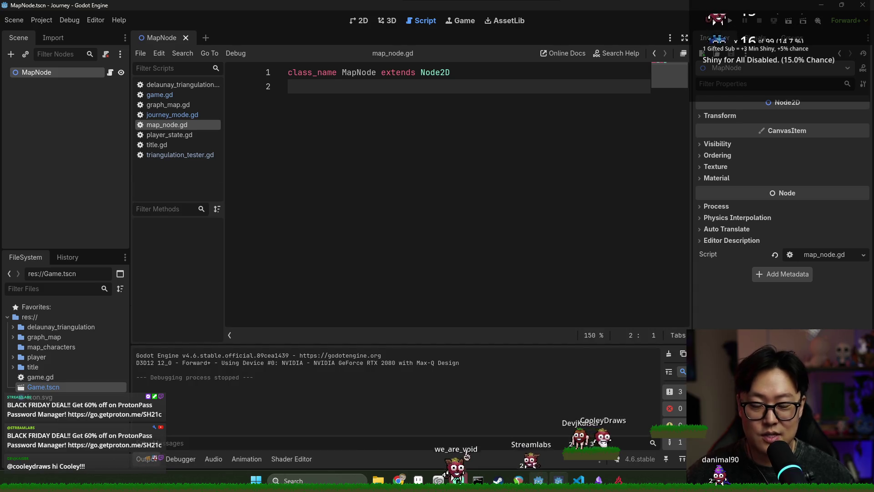
pyautogui.moveTo(559, 480)
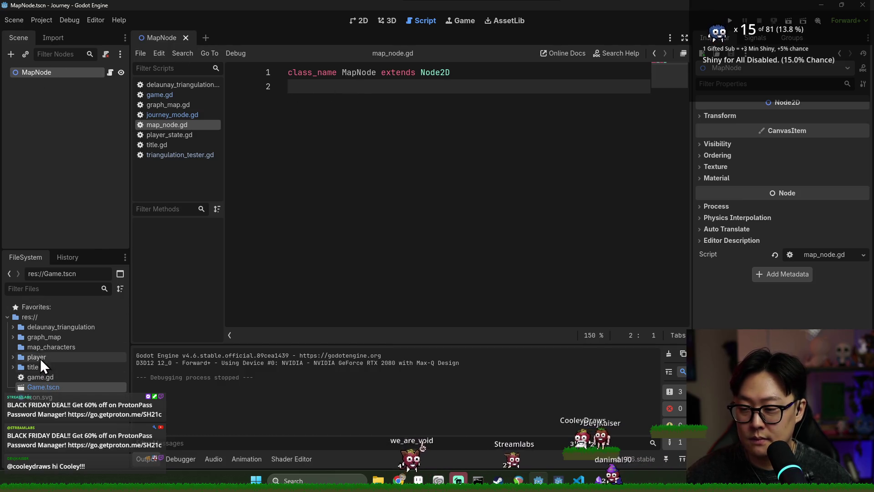
pyautogui.click(39, 339)
# - Reopen JourneyMode.tscn from graph_map, show journey_mode.gd in the Script workspace, then switch to Aseprite
pyautogui.doubleClick(39, 340)
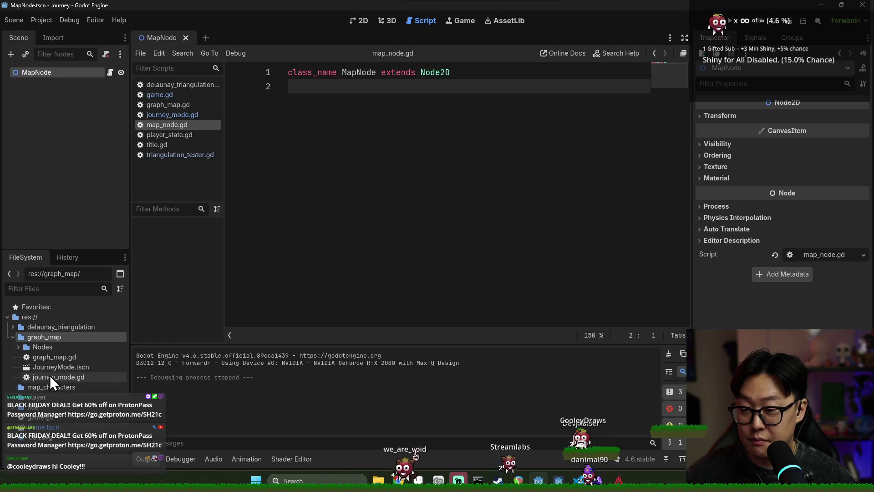
pyautogui.doubleClick(55, 368)
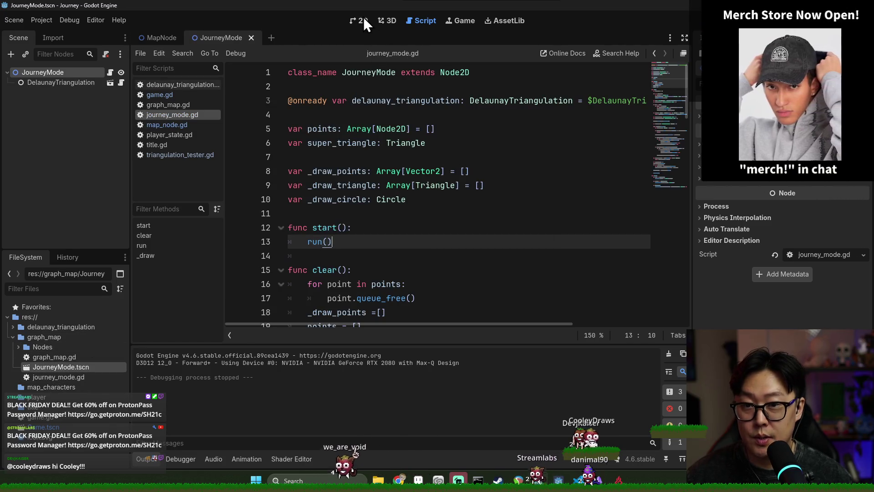
pyautogui.click(362, 20)
pyautogui.hotkey('ctrl', 'F3')
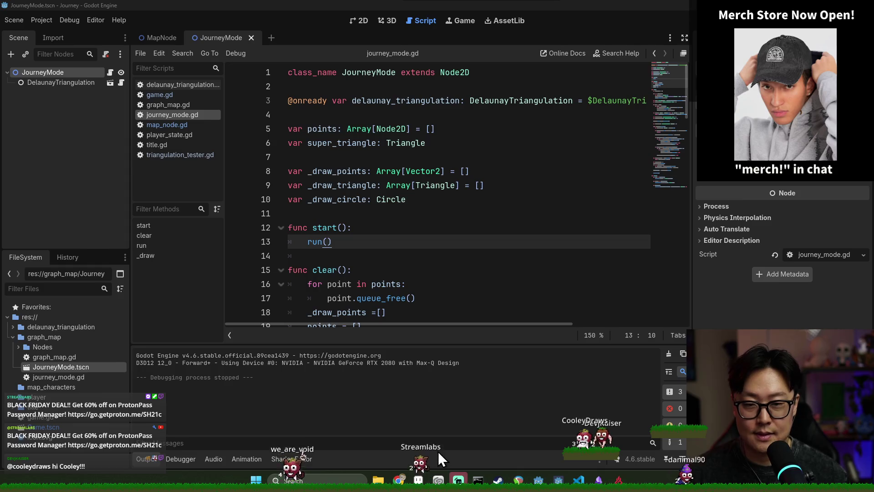
pyautogui.hotkey('alt', 'Tab')
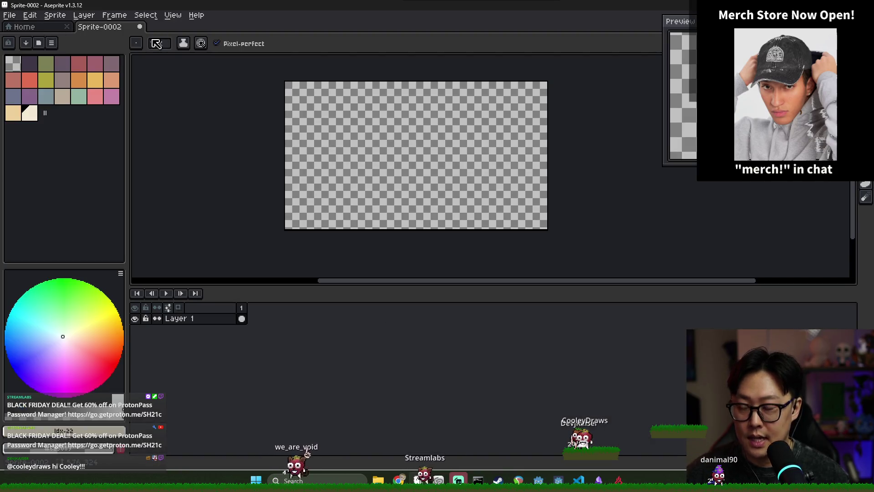
# - Create a new 32x32 sprite in Aseprite
pyautogui.hotkey('ctrl', 'n')
pyautogui.write('3')
pyautogui.press('Tab')
pyautogui.click(469, 167)
pyautogui.doubleClick(449, 181)
pyautogui.write('32')
pyautogui.click(409, 336)
pyautogui.scroll(5, 505, 175)
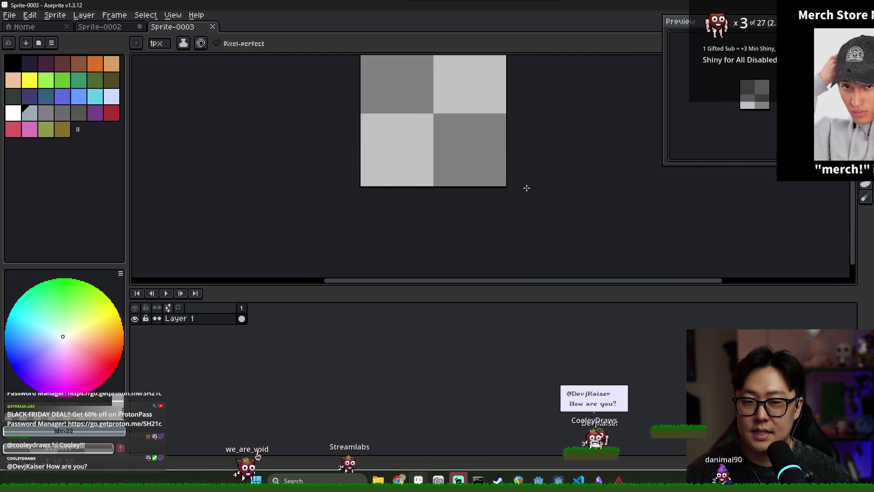
pyautogui.scroll(-1, 423, 139)
# - Search palette presets for "sun", load the sunlit palette, and close the presets popup
pyautogui.click(26, 43)
pyautogui.write('sun')
pyautogui.doubleClick(104, 89)
pyautogui.click(437, 381)
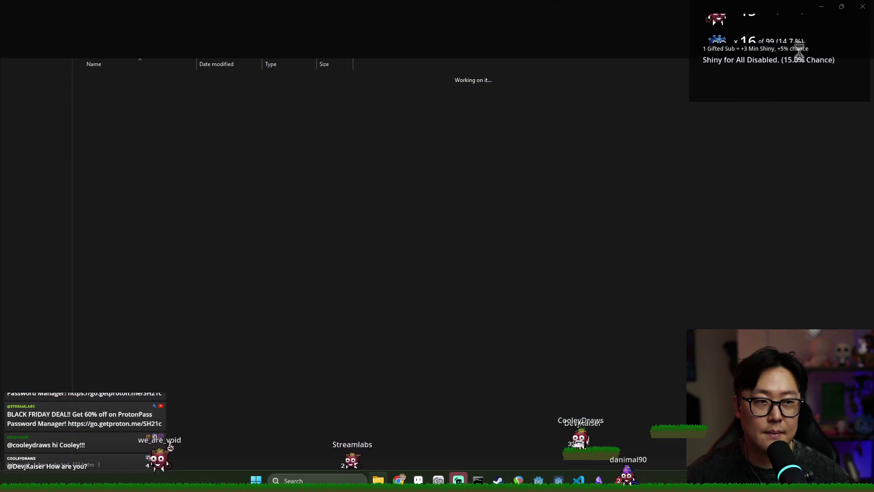
pyautogui.hotkey('alt', 'Tab')
pyautogui.click(30, 200)
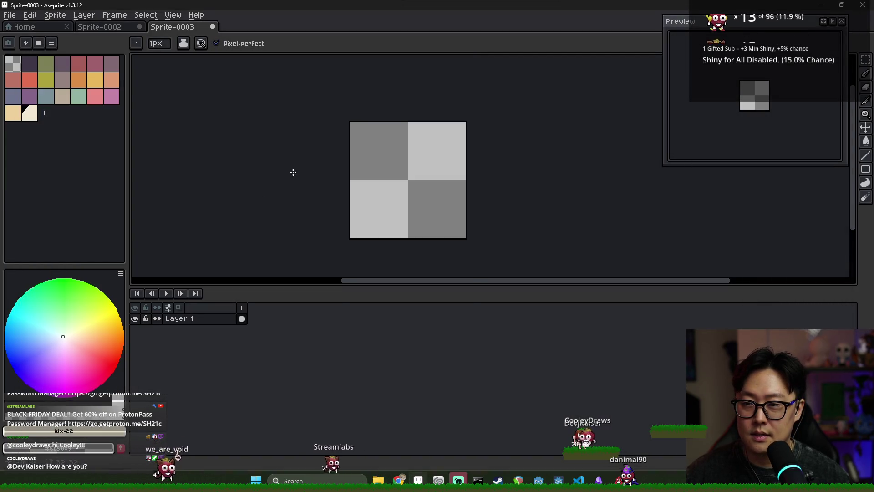
pyautogui.scroll(2, 422, 171)
pyautogui.scroll(-1, 334, 185)
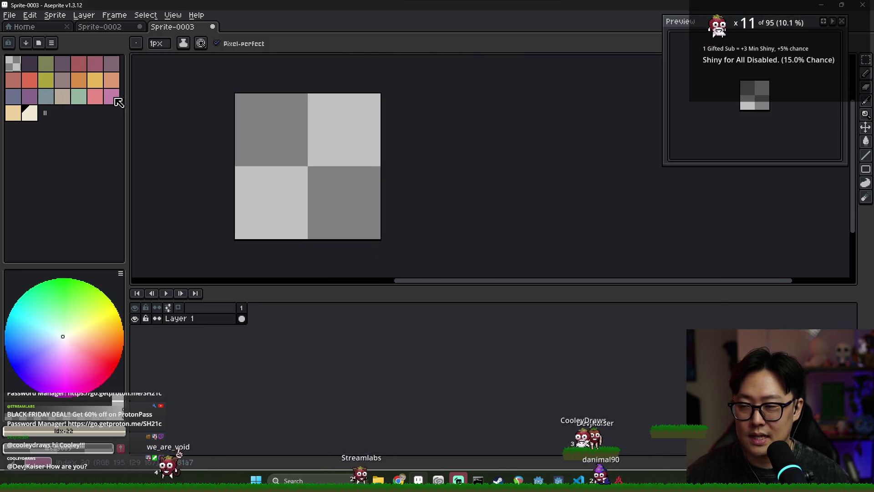
pyautogui.hotkey('alt', 'Tab')
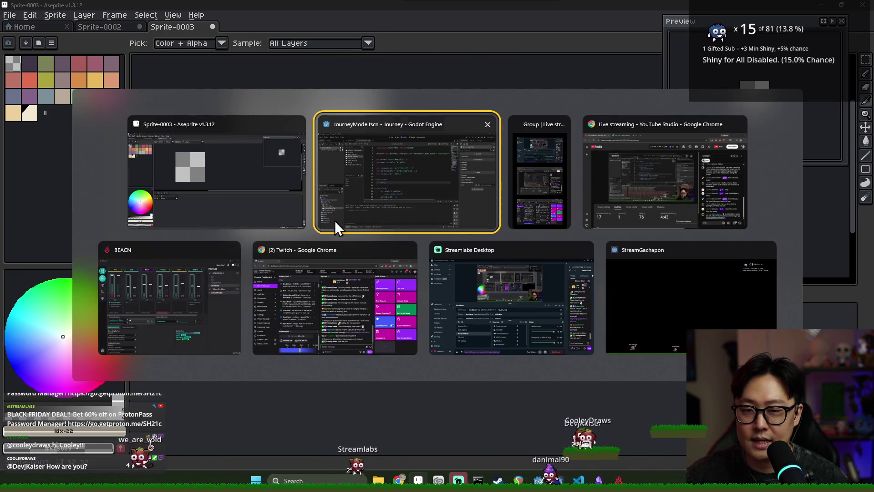
# - Add a Camera2D child node under the JourneyMode root in the 2D view and save the scene
pyautogui.click(403, 181)
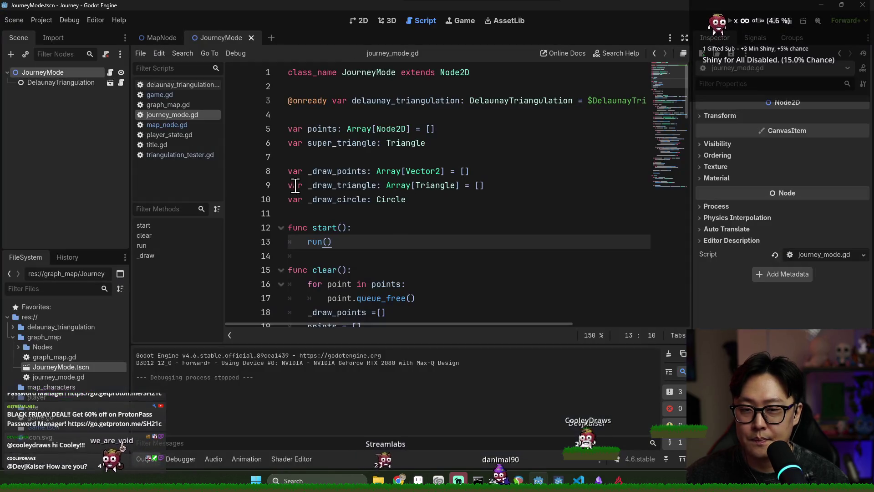
pyautogui.hotkey('alt', 'Tab')
pyautogui.hotkey('alt', 'Tab')
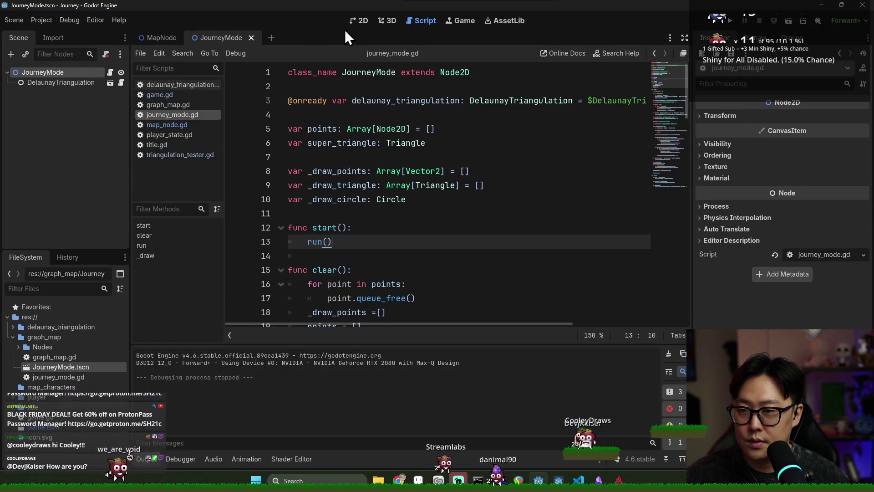
pyautogui.click(364, 18)
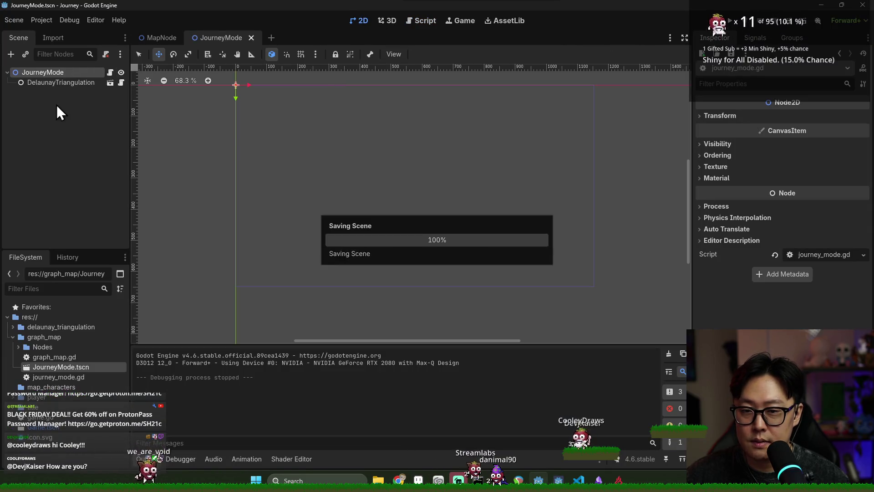
pyautogui.rightClick(64, 78)
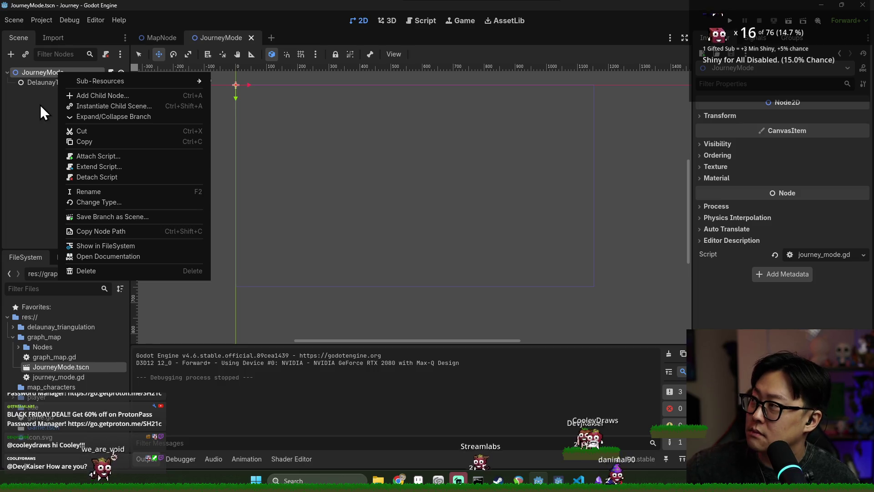
pyautogui.click(55, 93)
pyautogui.rightClick(67, 75)
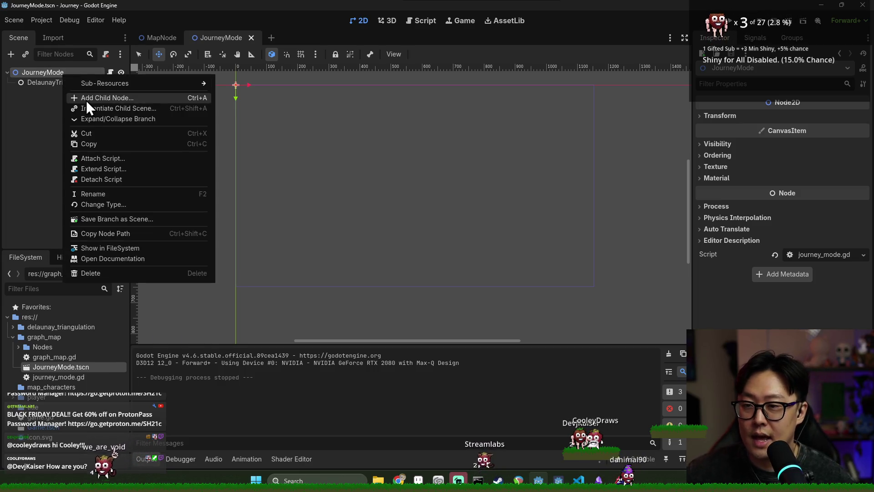
pyautogui.click(86, 100)
pyautogui.write('camera')
pyautogui.press('Return')
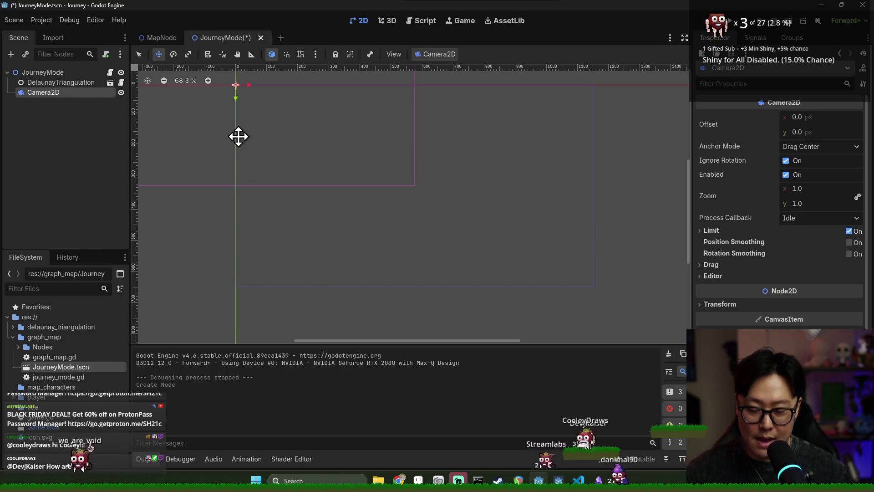
pyautogui.hotkey('ctrl', 's')
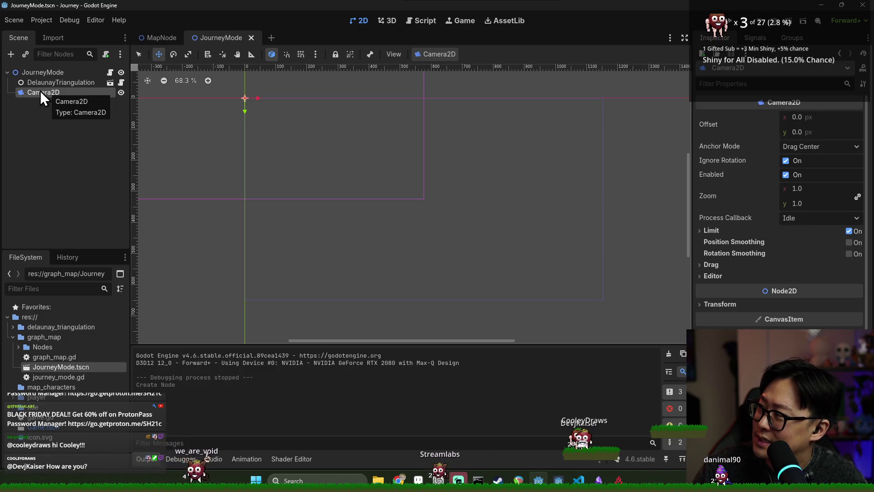
# - Back in Aseprite, pick the muted red swatch and start drawing the first mountain triangle
pyautogui.hotkey('alt', 'Tab')
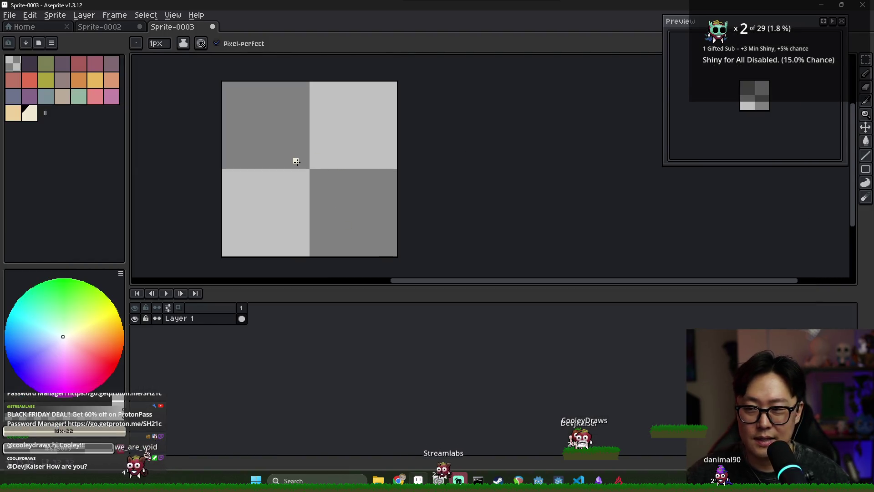
pyautogui.click(30, 65)
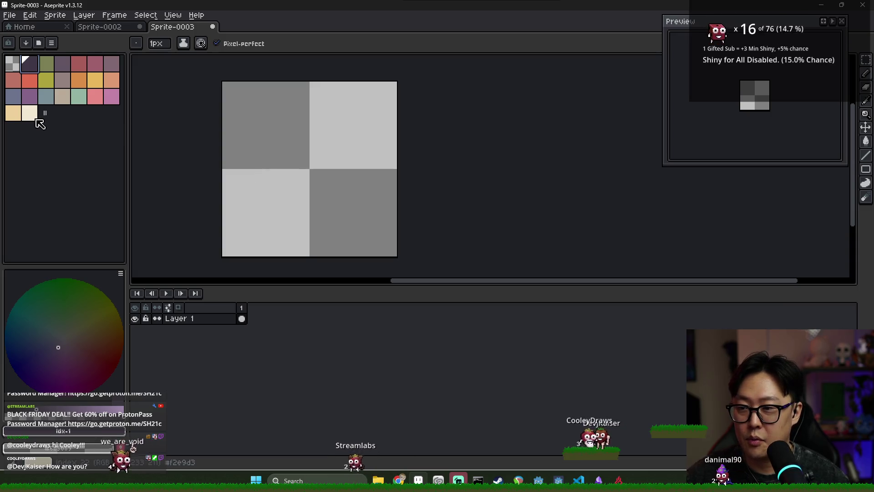
pyautogui.click(30, 112)
pyautogui.moveTo(235, 152); pyautogui.dragTo(289, 168)
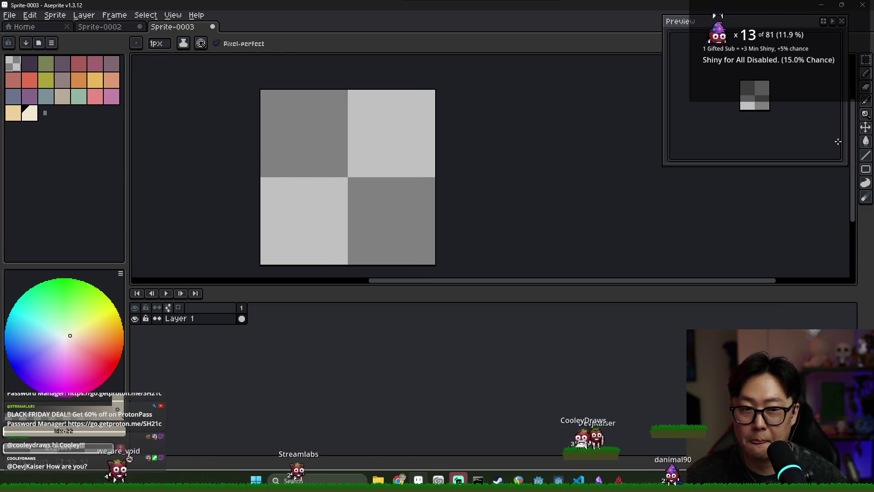
pyautogui.click(866, 170)
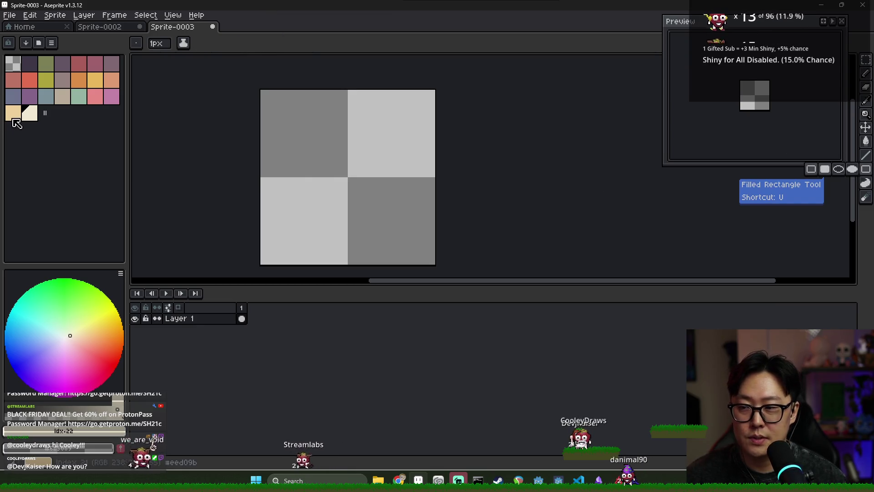
pyautogui.click(62, 96)
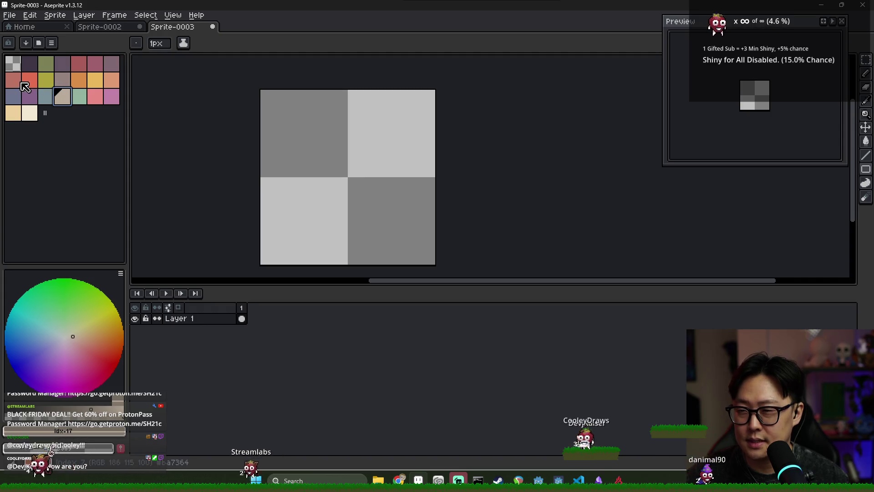
pyautogui.click(78, 63)
pyautogui.click(291, 208)
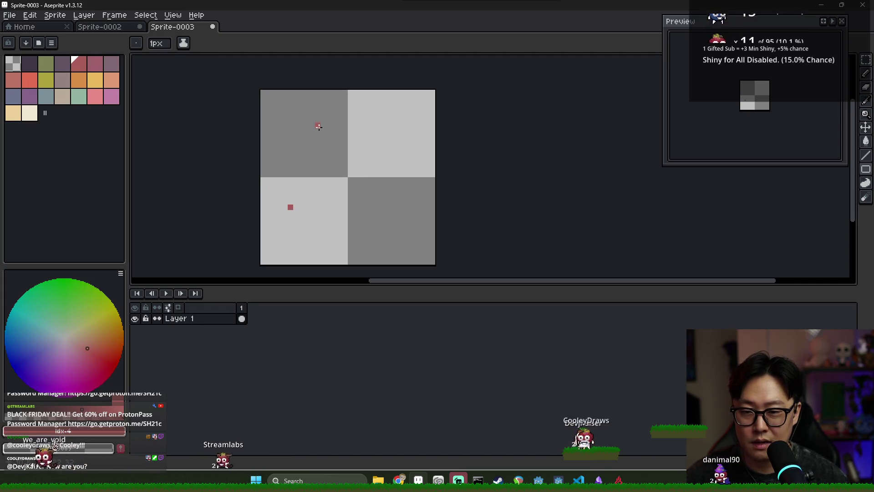
# - Fill the large mountain triangle with red, undoing the stray whole-canvas fill and diagonal pixels
pyautogui.hotkey('ctrl', 'z')
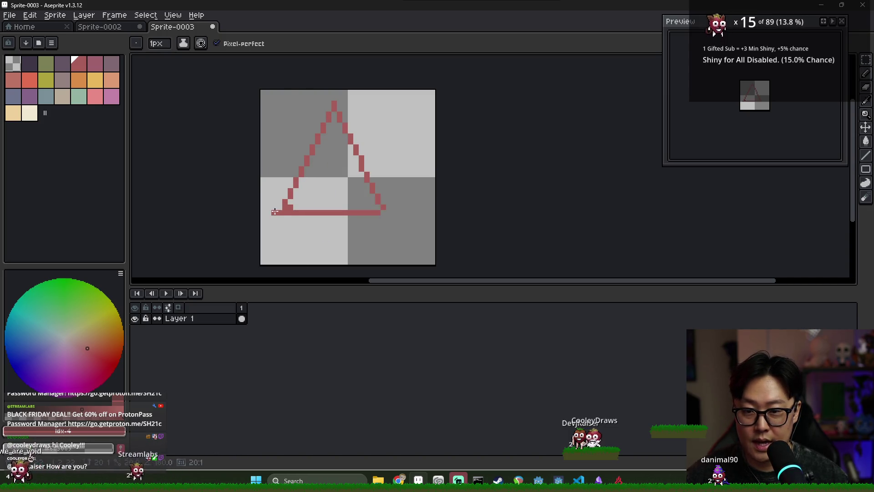
pyautogui.press('g')
pyautogui.click(331, 199)
pyautogui.click(382, 164)
pyautogui.hotkey('ctrl', 'z')
pyautogui.press('b')
pyautogui.moveTo(367, 152)
pyautogui.mouseDown()
pyautogui.moveTo(410, 214)
pyautogui.moveTo(378, 163)
pyautogui.mouseUp()
pyautogui.press('v')
pyautogui.hotkey('ctrl', 'z')
pyautogui.press('b')
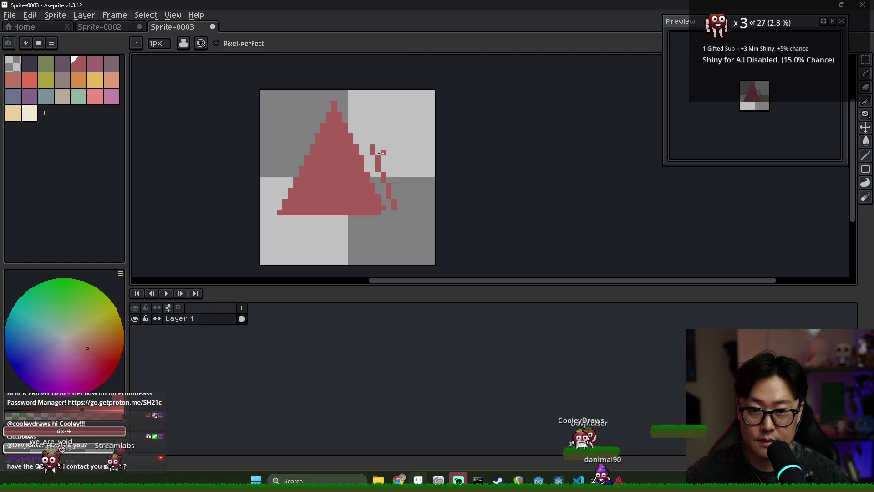
# - Fill the smaller right triangle with red, shift the drawing down-left, and extend its base
pyautogui.press('g')
pyautogui.click(401, 187)
pyautogui.press('v')
pyautogui.moveTo(379, 197)
pyautogui.mouseDown()
pyautogui.moveTo(379, 219)
pyautogui.moveTo(375, 211)
pyautogui.mouseUp()
pyautogui.press('g')
pyautogui.press('b')
pyautogui.scroll(-1, 409, 232)
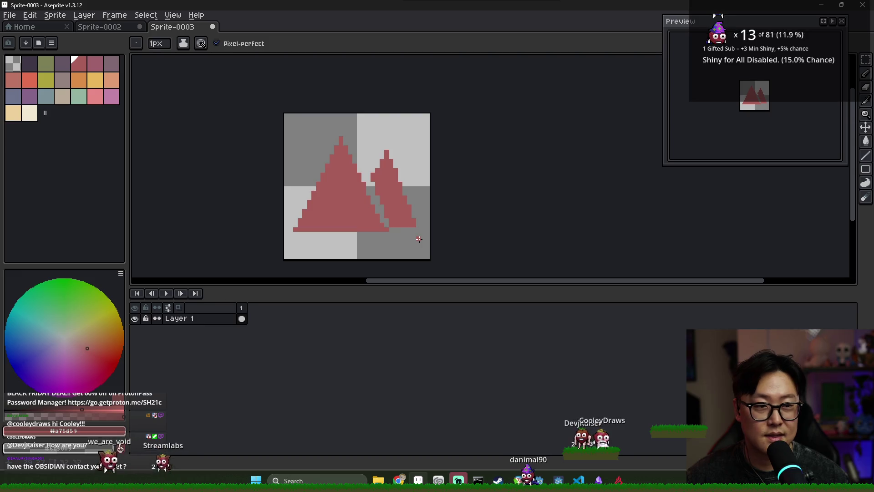
pyautogui.scroll(1, 384, 222)
pyautogui.press('e')
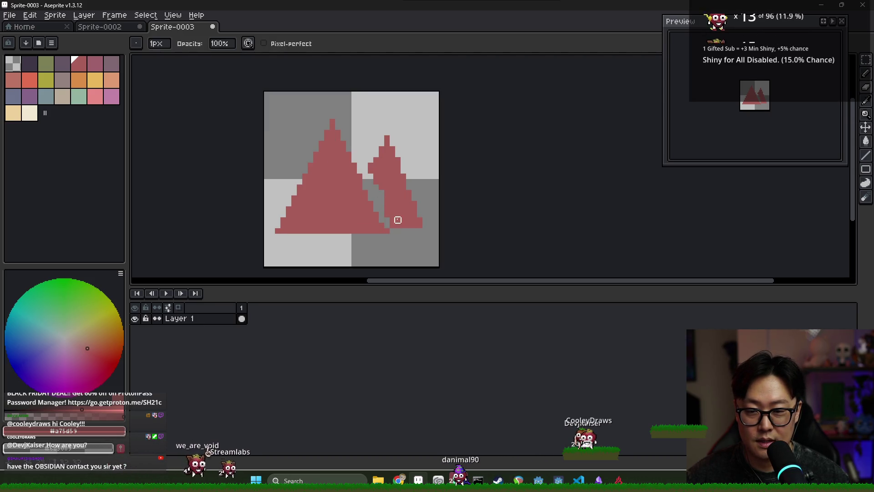
pyautogui.press('b')
pyautogui.moveTo(396, 230); pyautogui.dragTo(421, 230)
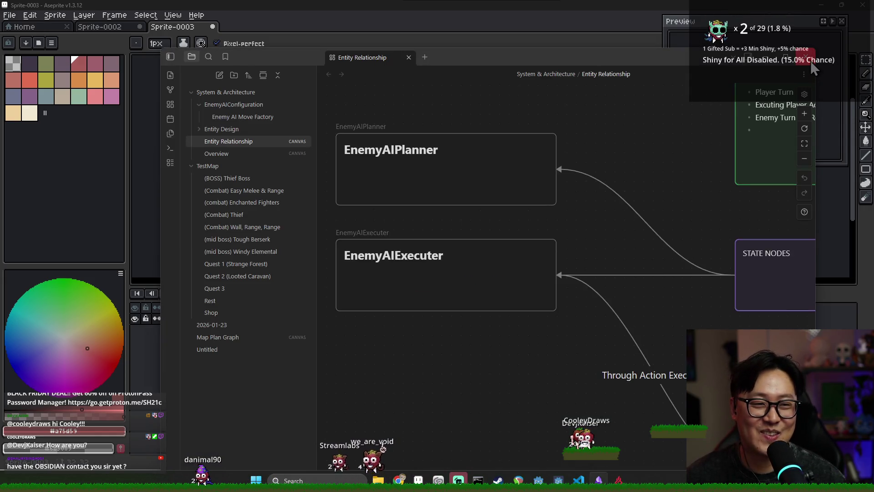
# - Look over the finished red mountains in the sprite, then return to the Godot editor
pyautogui.hotkey('alt', 'Tab')
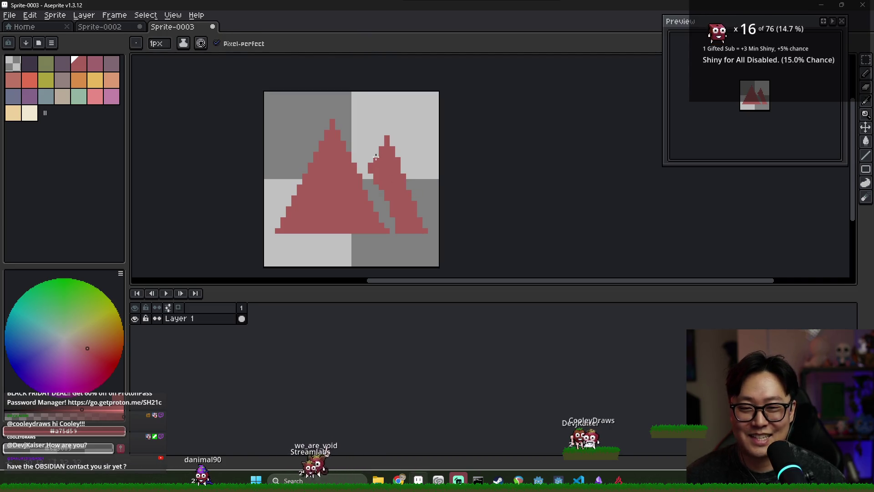
pyautogui.press('i')
pyautogui.press('b')
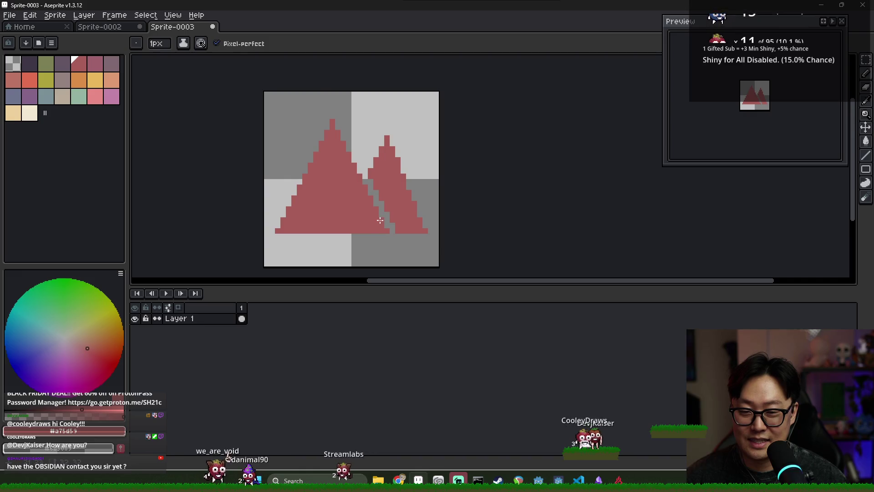
pyautogui.scroll(-1, 387, 235)
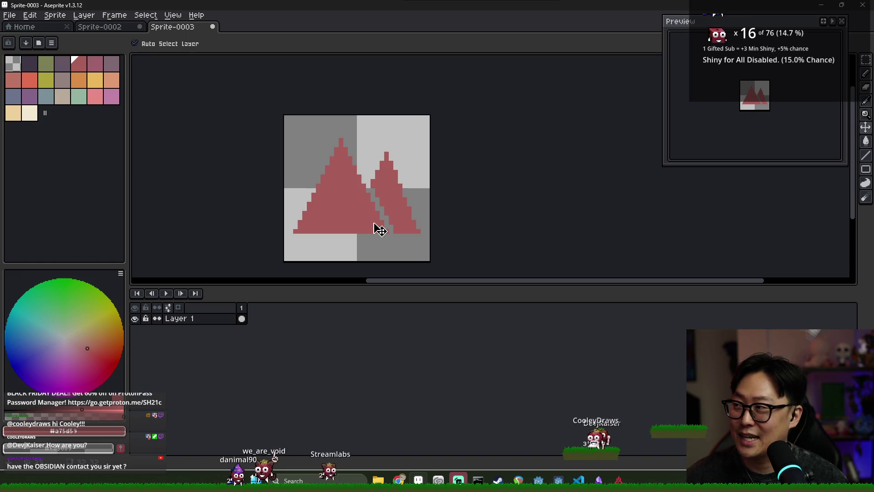
pyautogui.hotkey('alt', 'Tab')
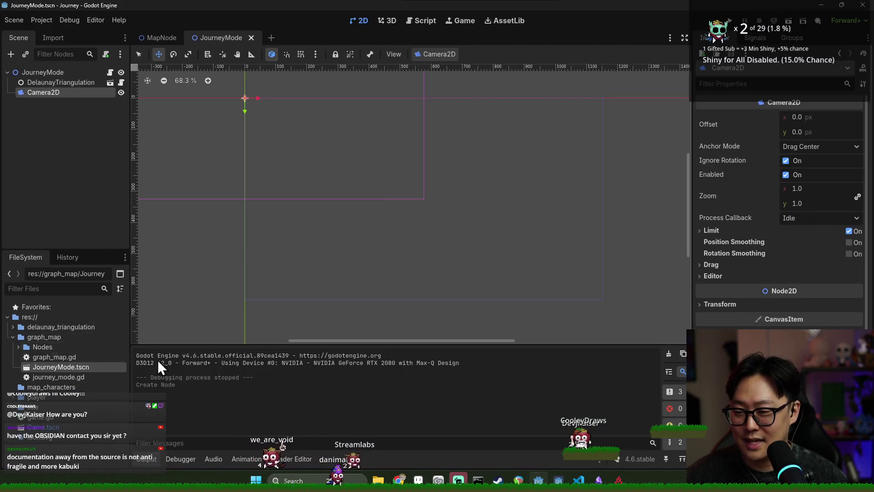
# - Maximize Obsidian and start a new local vault named Journey from the vault manager
pyautogui.hotkey('alt', 'Tab')
pyautogui.hotkey('alt', 'Tab')
pyautogui.hotkey('alt', 'Tab')
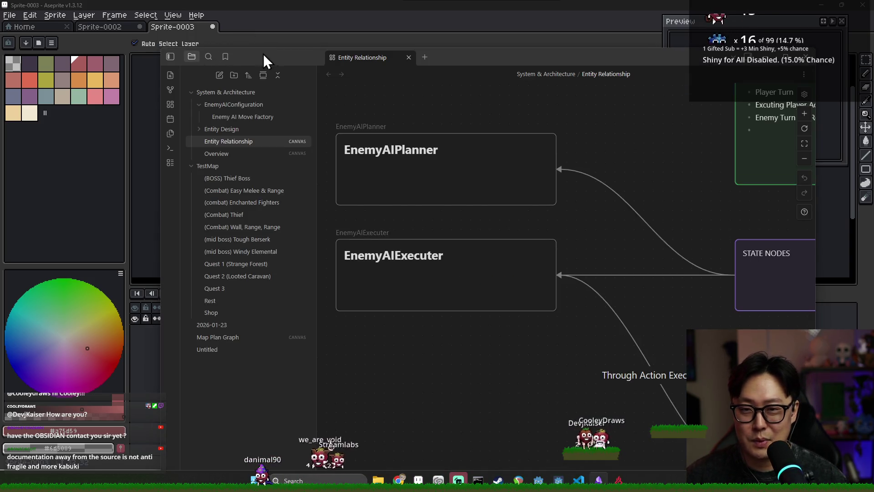
pyautogui.doubleClick(446, 59)
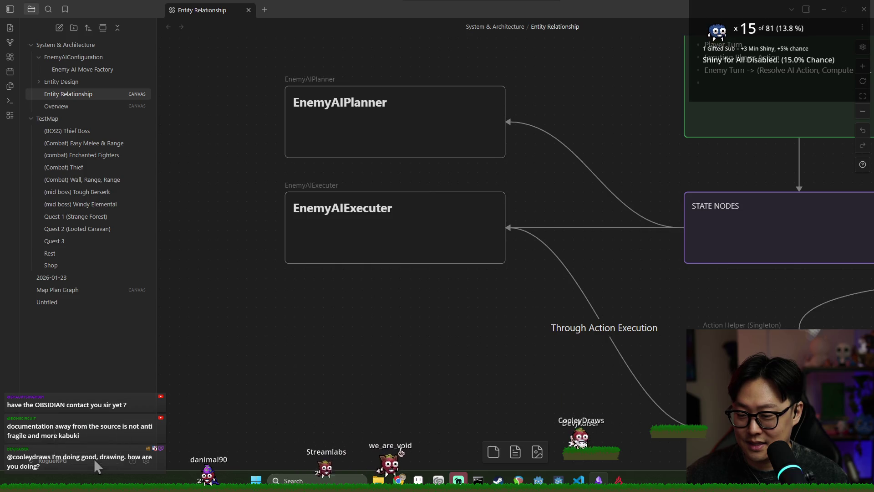
pyautogui.click(94, 458)
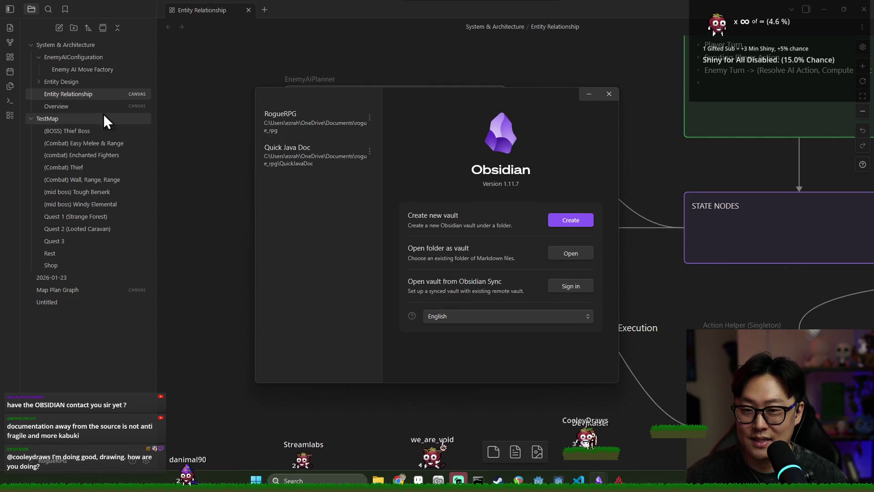
pyautogui.click(570, 219)
pyautogui.click(553, 249)
pyautogui.write('d')
pyautogui.press('BackSpace')
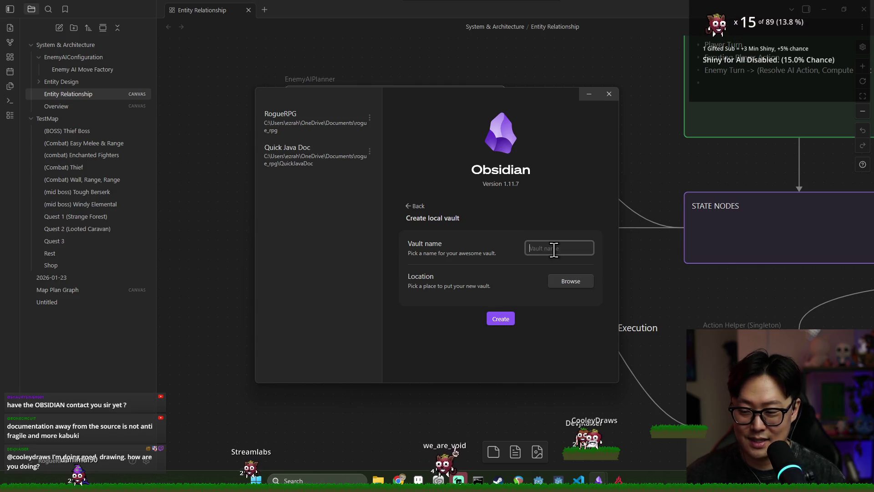
pyautogui.write('ey')
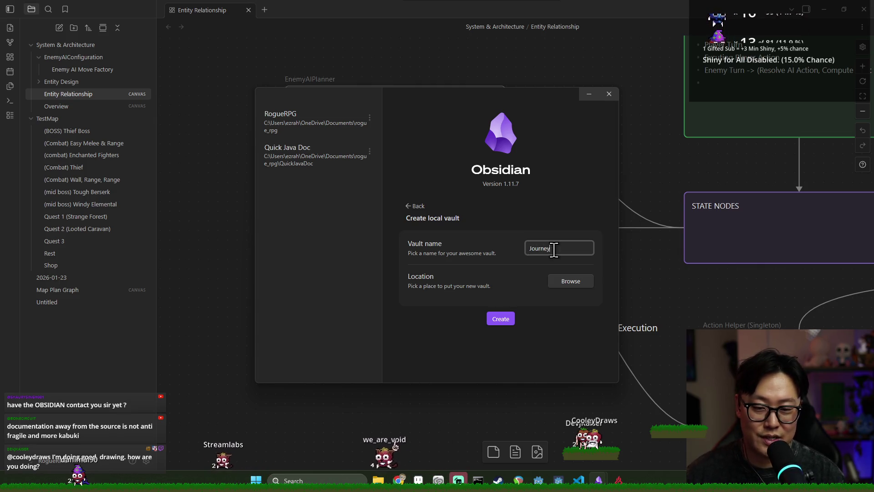
# - Browse for the vault location, looking through Documents folders like my-first-game and Visual Studio 2019
pyautogui.click(554, 277)
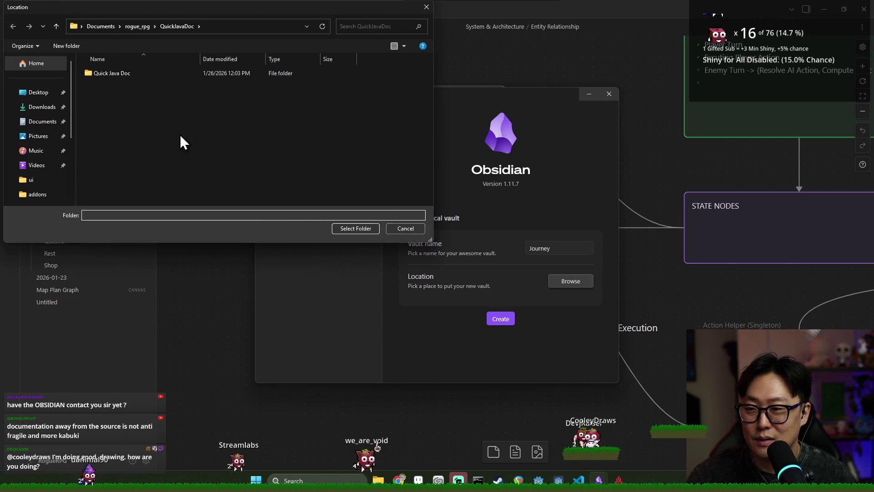
pyautogui.click(102, 27)
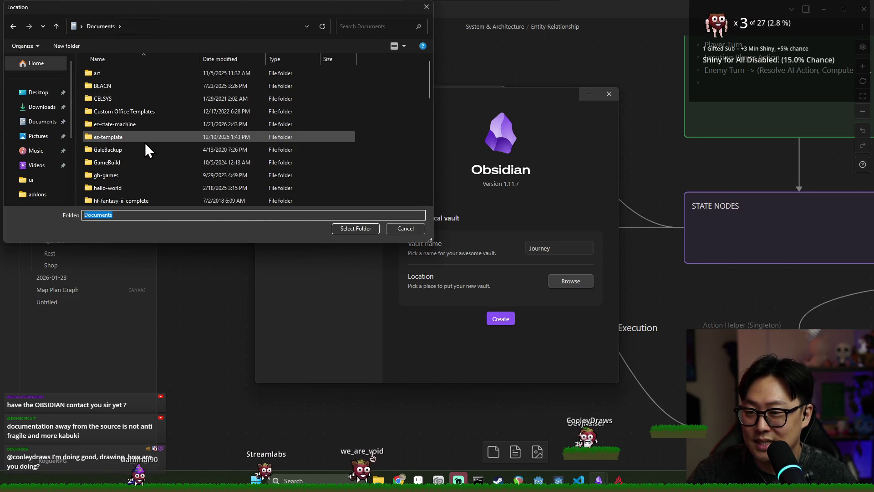
pyautogui.scroll(-5, 113, 139)
pyautogui.click(114, 139)
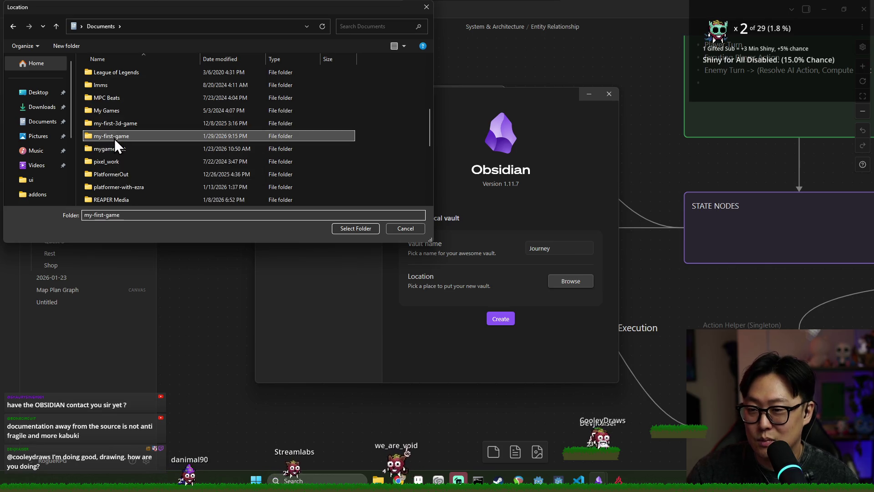
pyautogui.press('g')
pyautogui.scroll(-3, 122, 132)
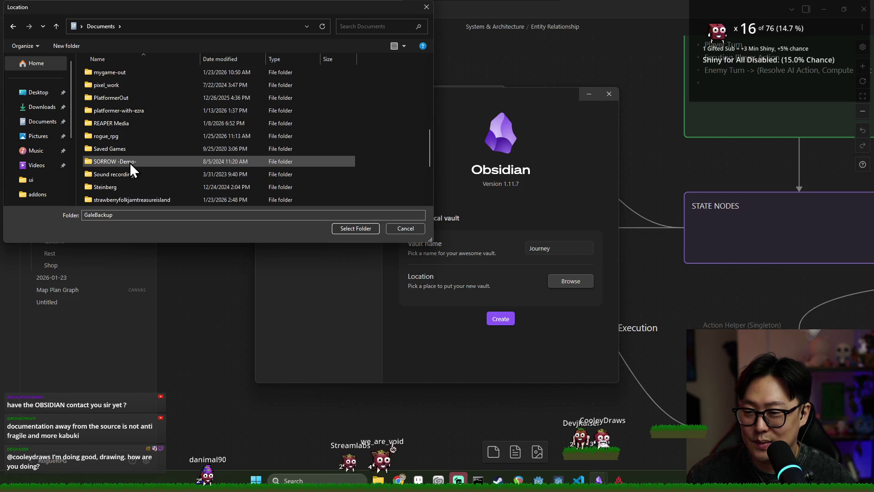
pyautogui.scroll(-3, 124, 163)
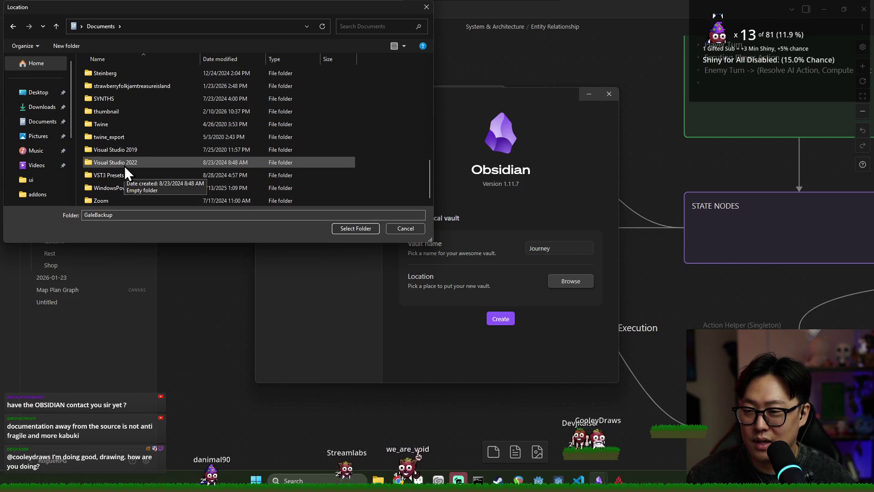
pyautogui.click(122, 153)
pyautogui.press('g')
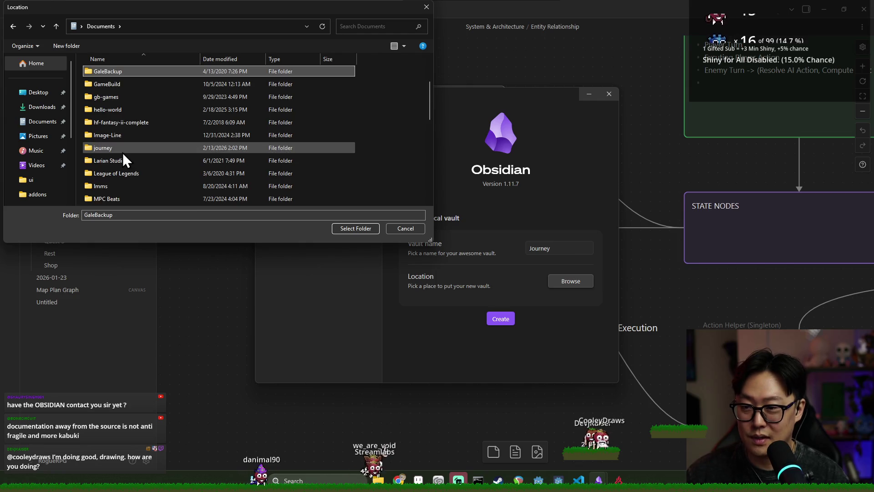
pyautogui.scroll(-3, 55, 170)
# - Navigate the location picker to C: > Users > home folder > GodotProject
pyautogui.click(51, 179)
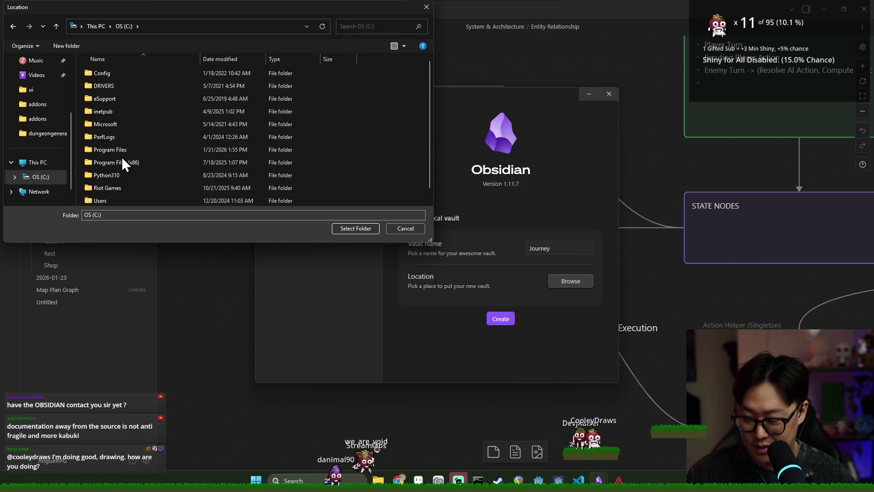
pyautogui.doubleClick(101, 199)
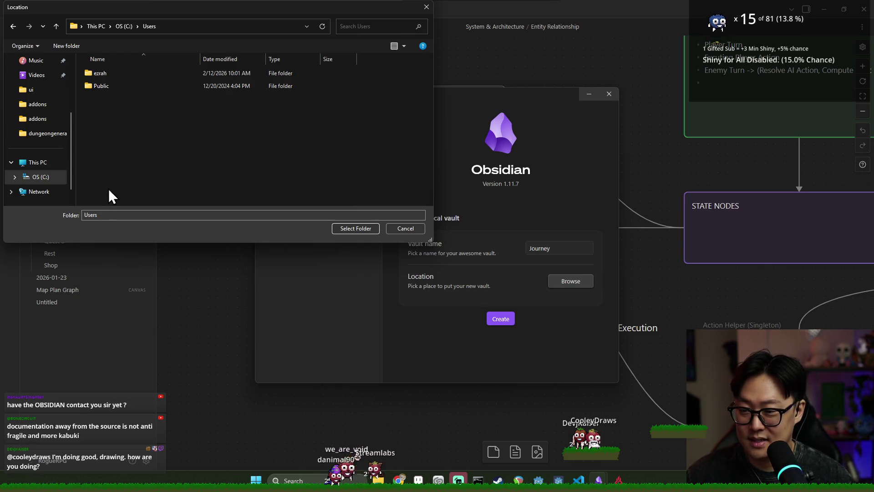
pyautogui.doubleClick(105, 75)
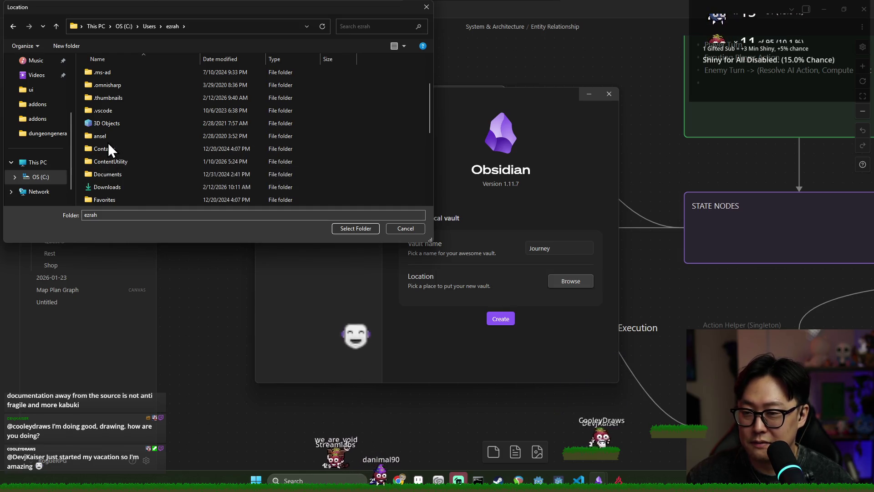
pyautogui.scroll(-2, 117, 190)
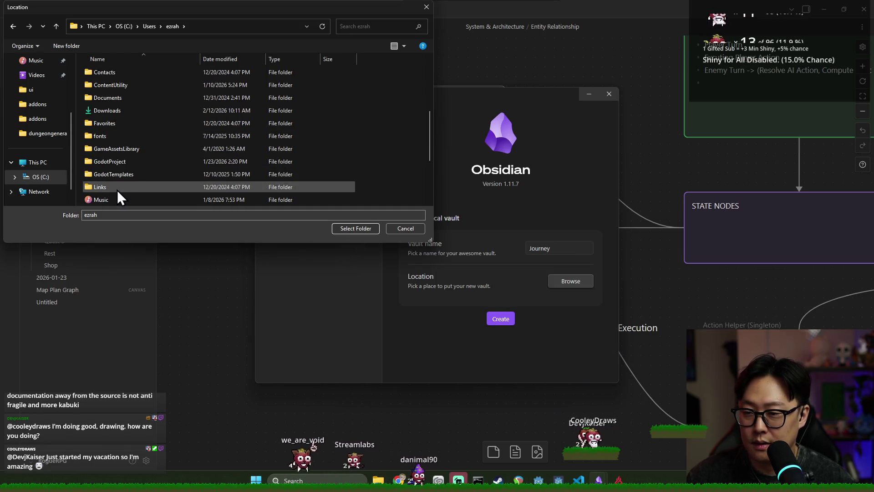
pyautogui.doubleClick(120, 161)
pyautogui.scroll(-2, 111, 155)
pyautogui.click(124, 123)
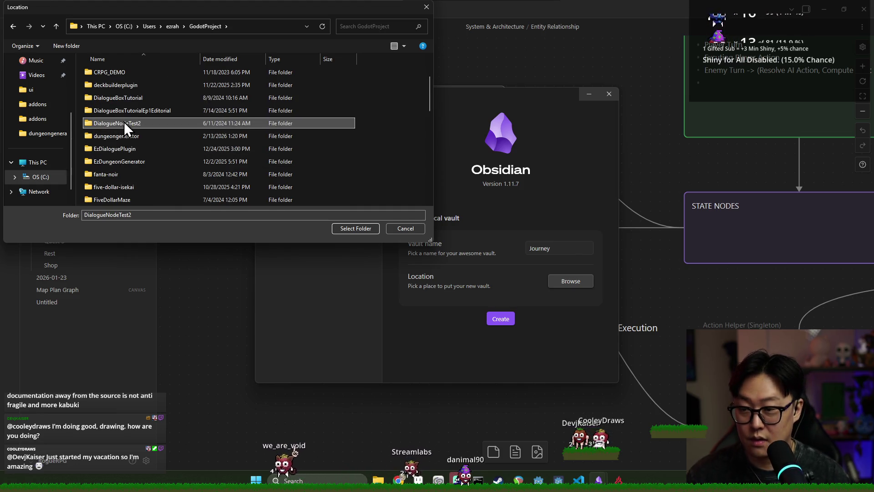
pyautogui.scroll(2, 124, 121)
pyautogui.hotkey('alt', 'Tab')
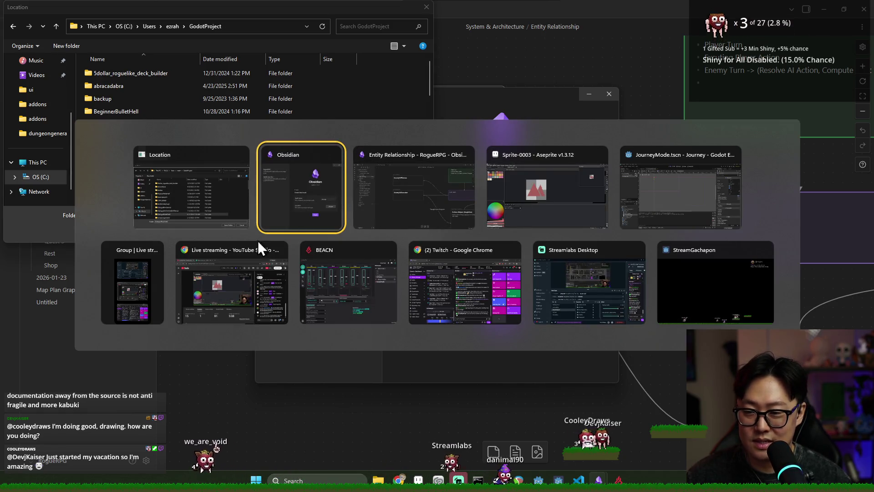
# - Reveal the Godot project folder in File Explorer, close it, and return to the vault Location picker
pyautogui.click(637, 200)
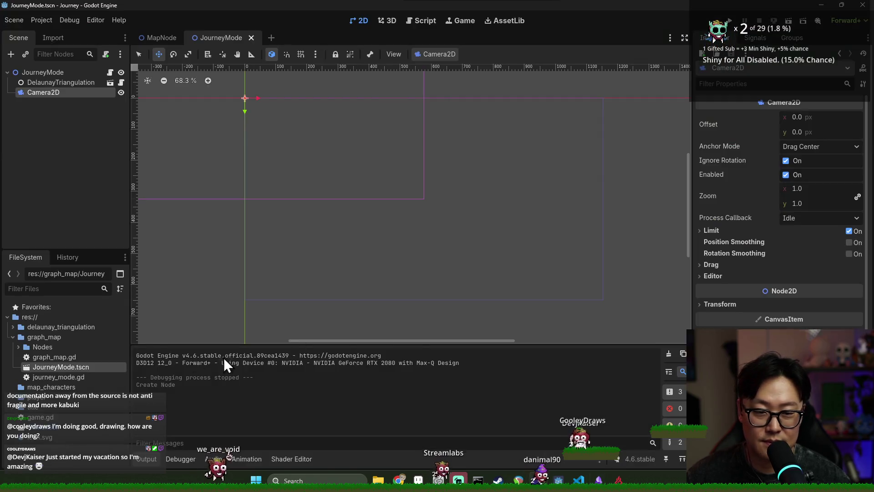
pyautogui.rightClick(45, 319)
pyautogui.click(89, 431)
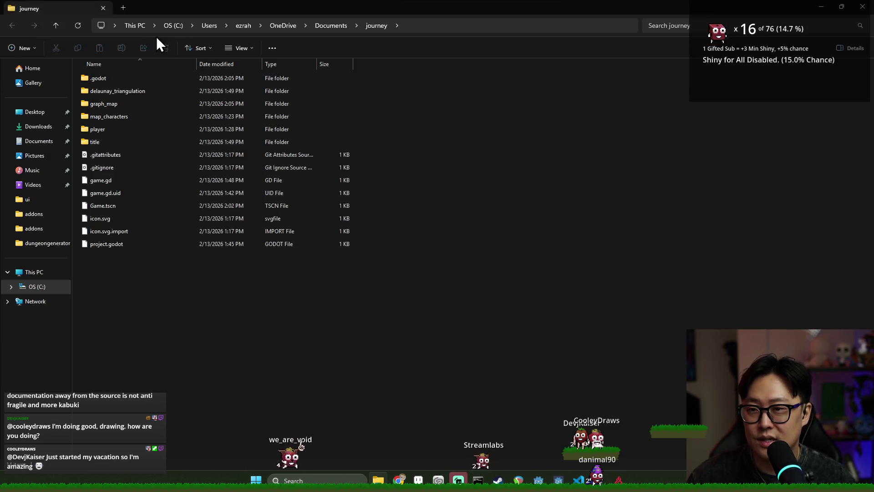
pyautogui.click(871, 8)
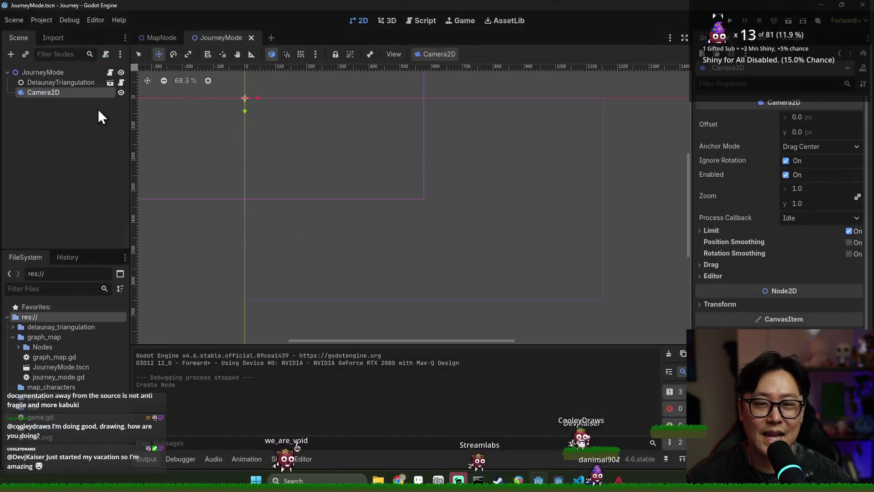
pyautogui.hotkey('alt', 'Tab')
pyautogui.click(398, 201)
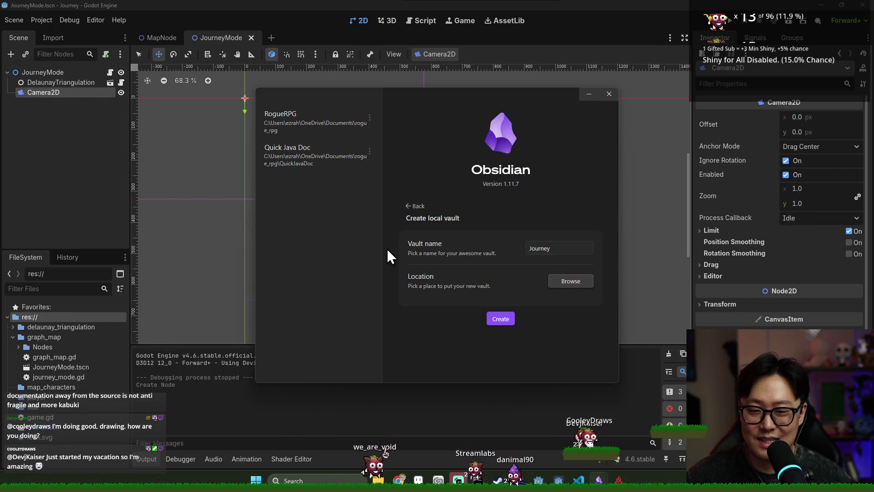
pyautogui.hotkey('alt', 'Tab')
pyautogui.click(370, 211)
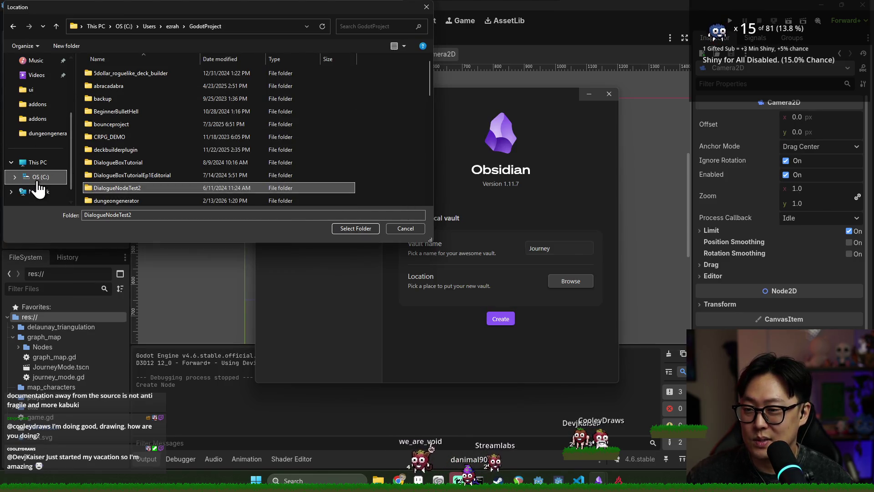
# - Browse the Location picker from Documents through the C: drive to Users and the home folder
pyautogui.scroll(2, 50, 100)
pyautogui.click(41, 121)
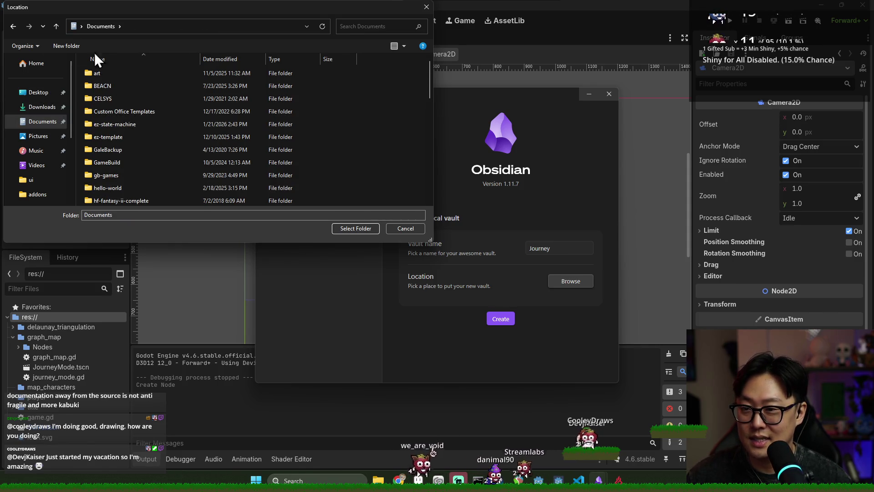
pyautogui.scroll(-3, 54, 129)
pyautogui.click(41, 162)
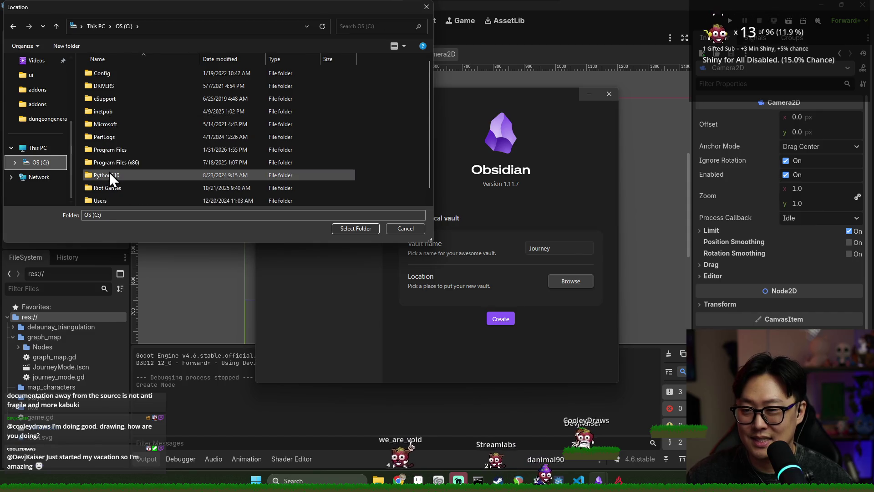
pyautogui.click(112, 186)
pyautogui.doubleClick(111, 186)
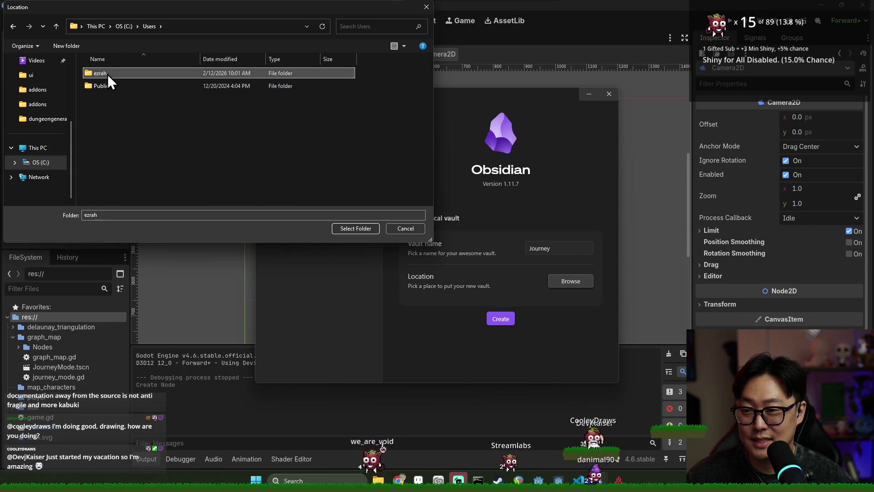
pyautogui.doubleClick(108, 74)
# - Open OneDrive > Documents > journey and confirm journey as the vault location
pyautogui.click(125, 109)
pyautogui.scroll(-5, 122, 119)
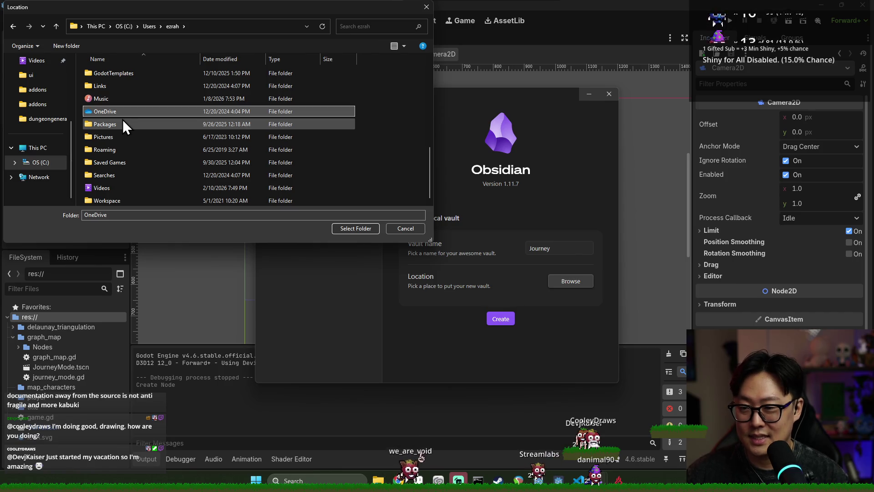
pyautogui.doubleClick(119, 111)
pyautogui.doubleClick(115, 99)
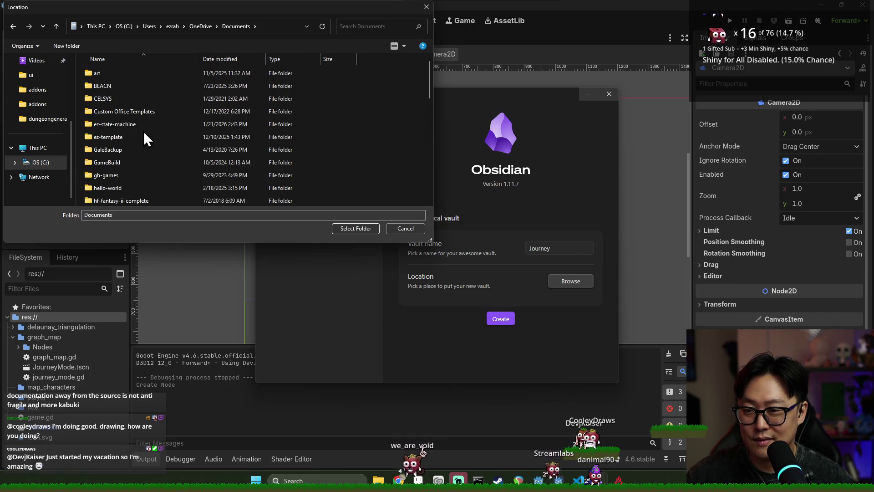
pyautogui.click(128, 137)
pyautogui.press('j')
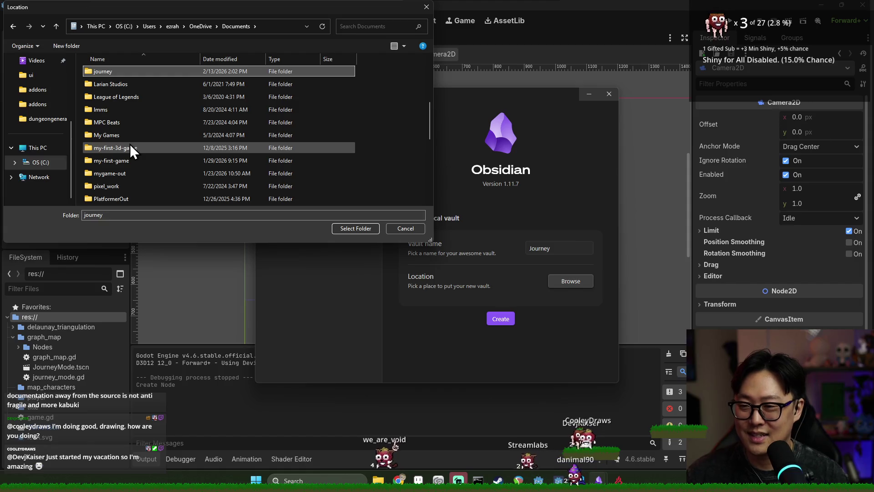
pyautogui.doubleClick(119, 75)
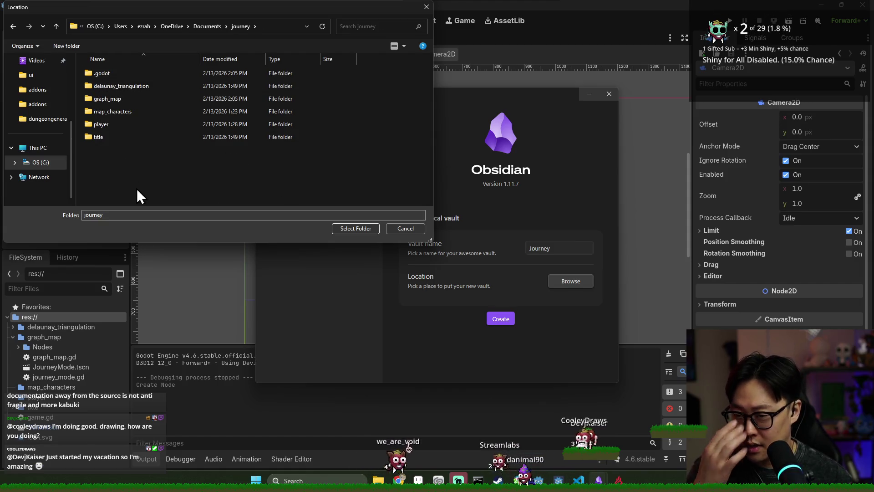
pyautogui.click(127, 215)
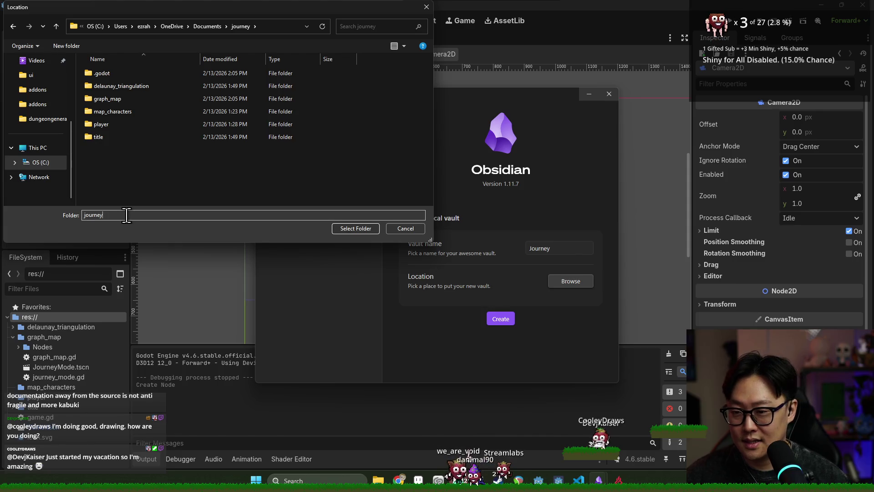
pyautogui.click(357, 230)
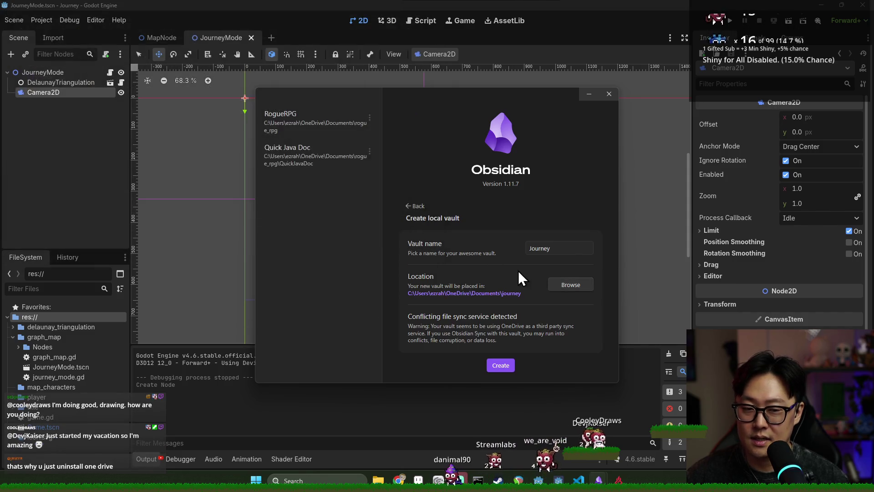
# - Create a project_management folder inside journey and select it as the vault location
pyautogui.click(570, 287)
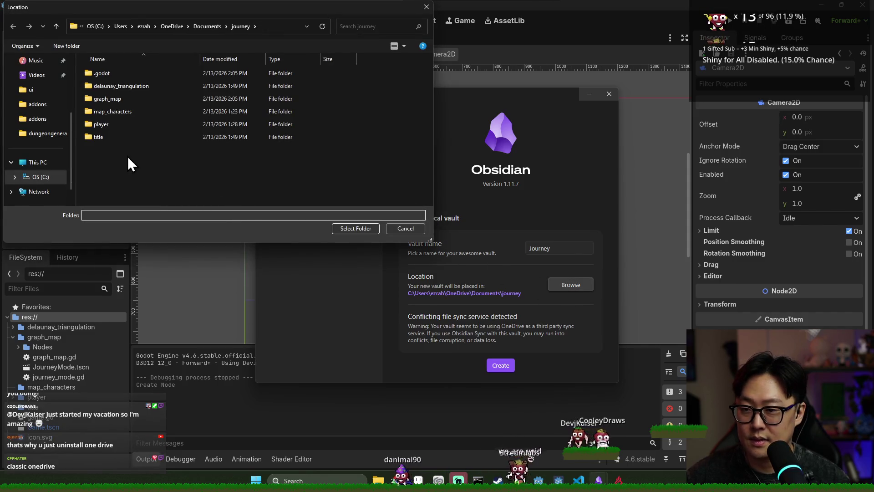
pyautogui.rightClick(127, 156)
pyautogui.moveTo(194, 269)
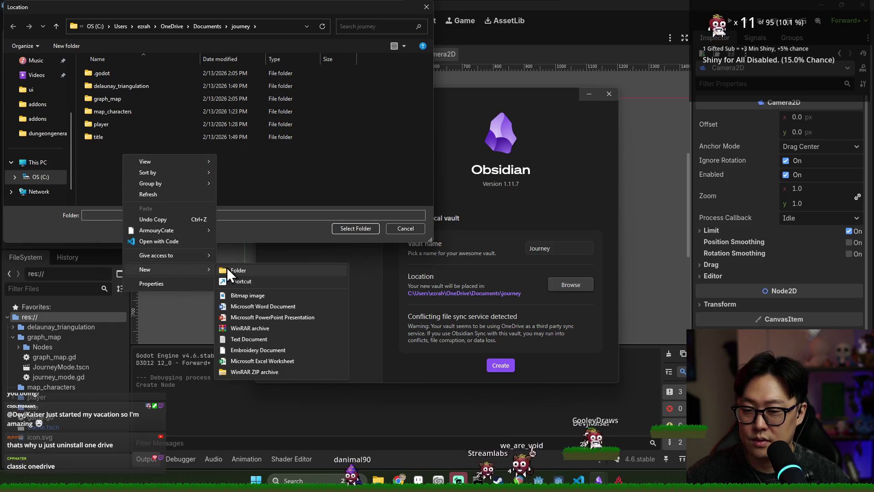
pyautogui.click(226, 268)
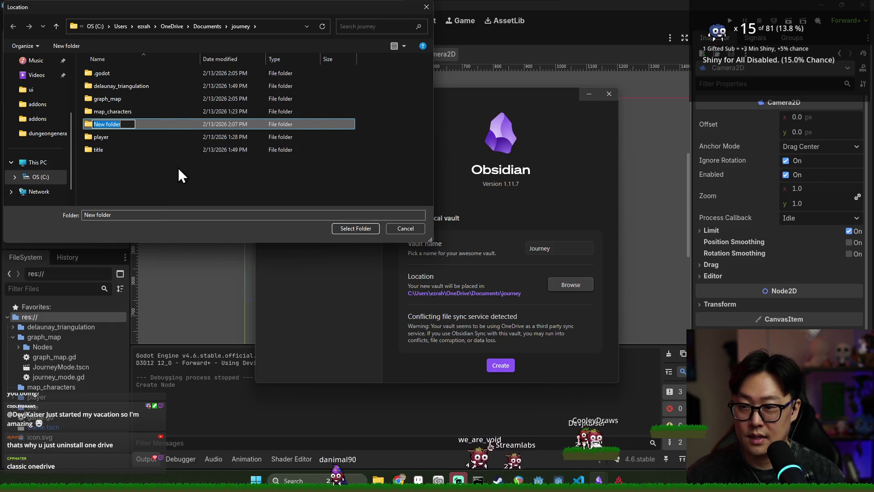
pyautogui.write('project_management')
pyautogui.press('Return')
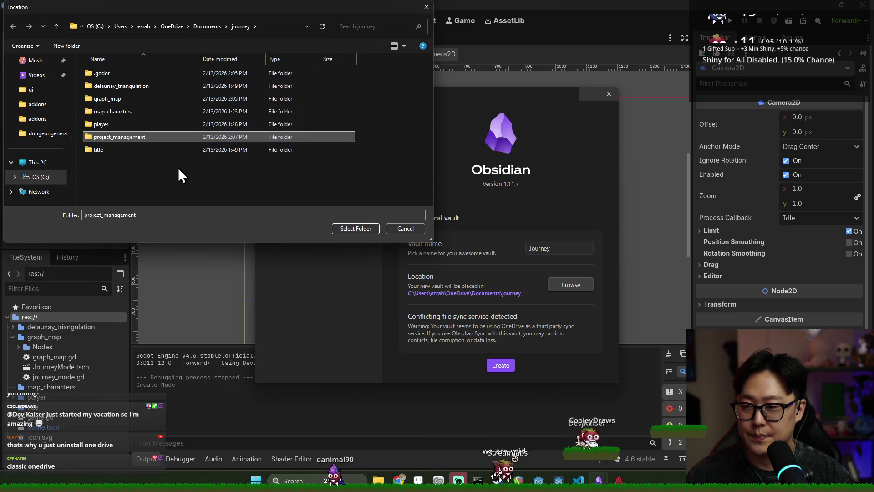
pyautogui.press('Return')
pyautogui.click(348, 231)
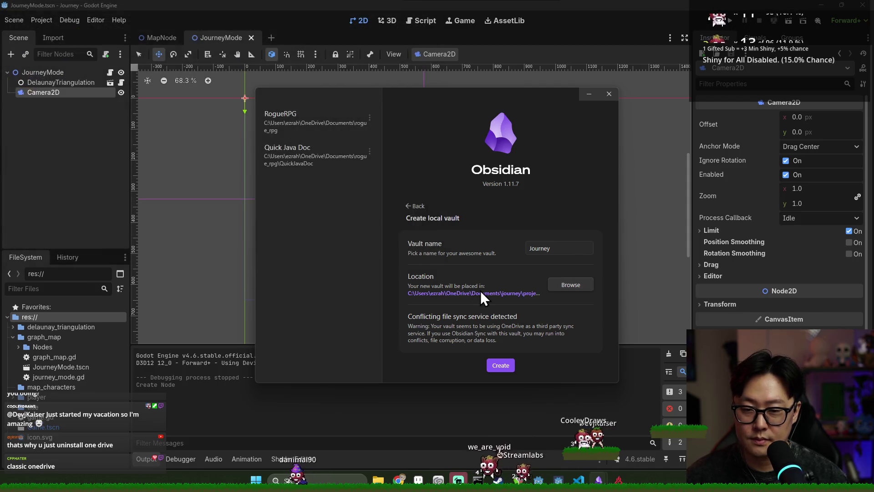
# - Create the Journey vault, maximize the window, and close the Graph view
pyautogui.click(501, 365)
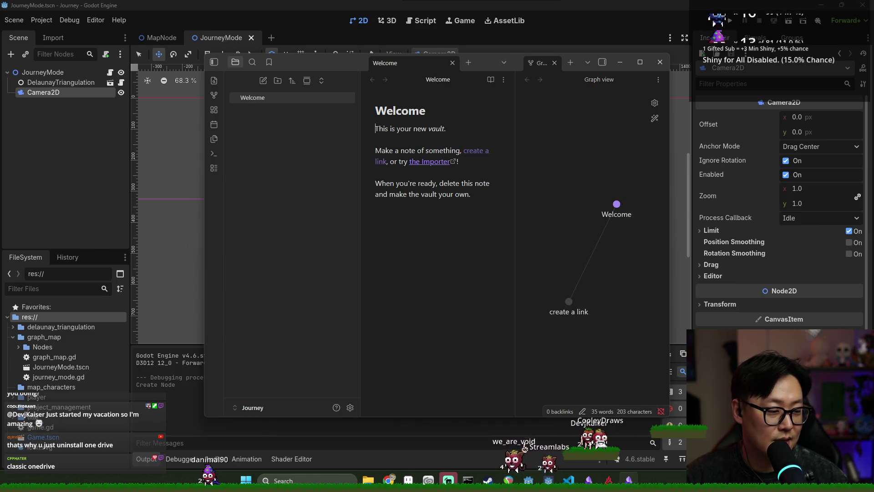
pyautogui.click(640, 63)
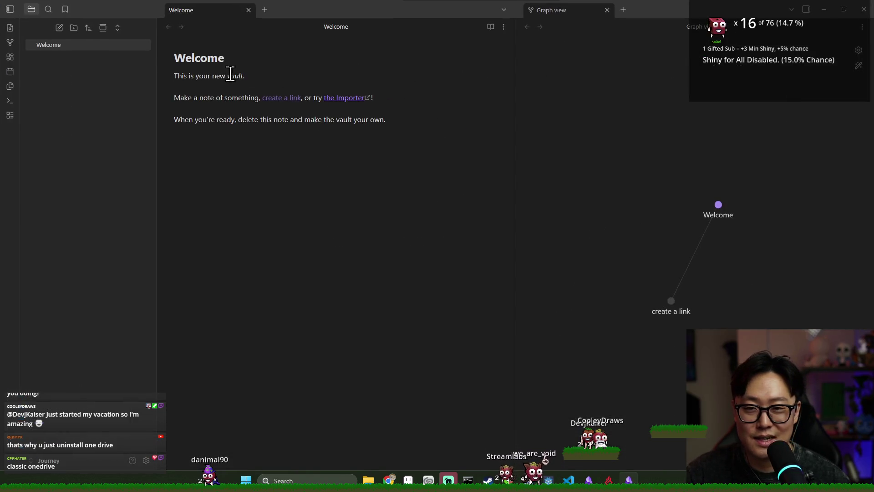
pyautogui.click(607, 10)
# - Open the Welcome note in a new tab and add a new Untitled note
pyautogui.rightClick(54, 45)
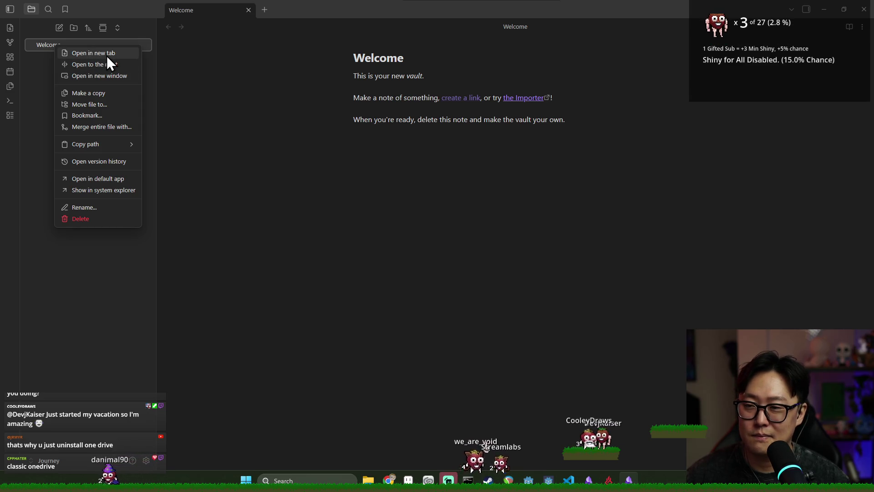
pyautogui.click(107, 55)
pyautogui.rightClick(66, 76)
pyautogui.click(4, 26)
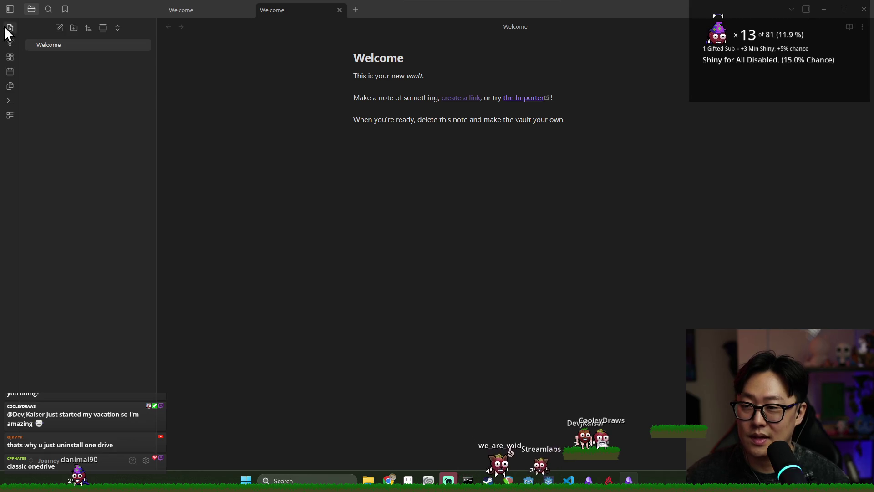
pyautogui.click(4, 50)
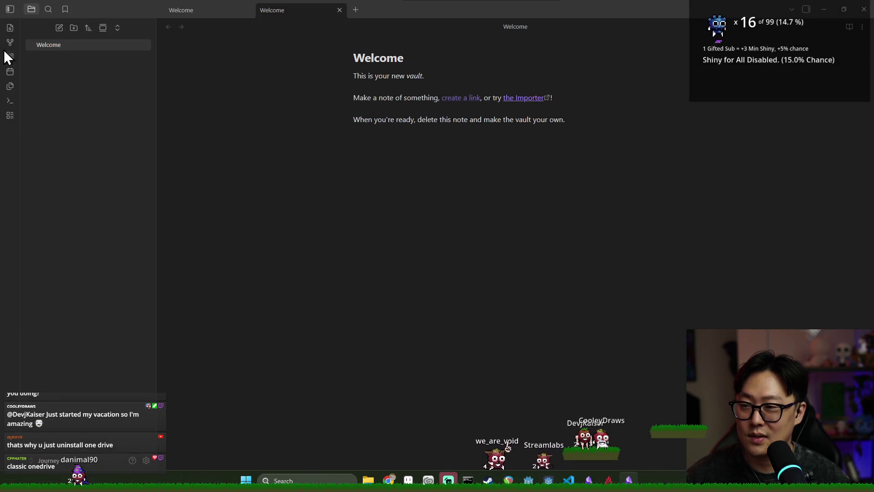
pyautogui.click(59, 28)
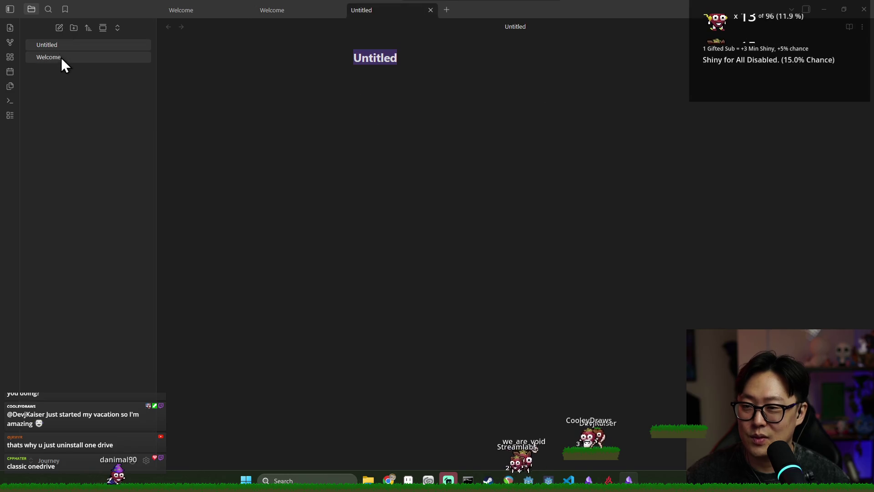
# - Close the Welcome tabs, title the note player, add 'Point of interests' under Map, then a Game Play heading
pyautogui.click(340, 10)
pyautogui.click(247, 10)
pyautogui.write('N')
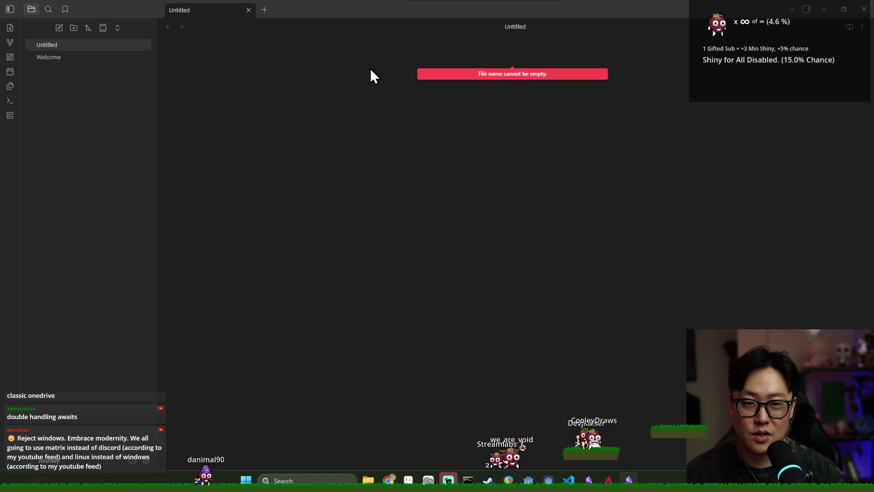
pyautogui.write('player')
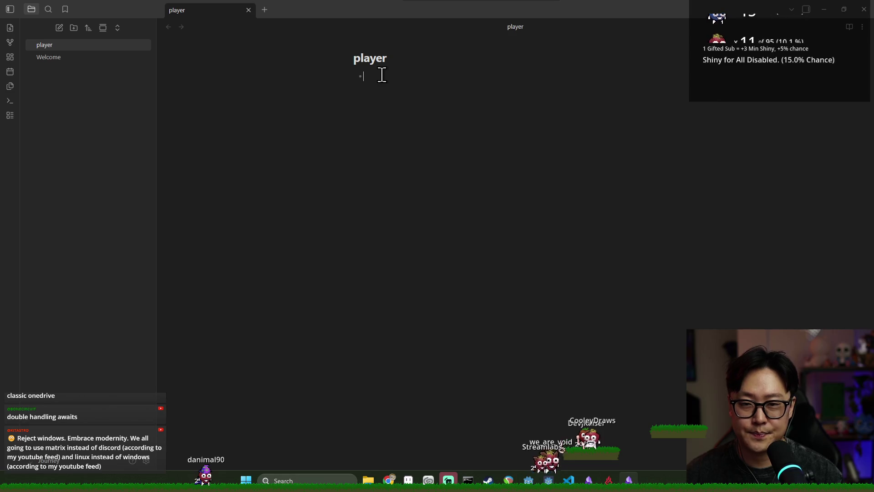
pyautogui.write('seas')
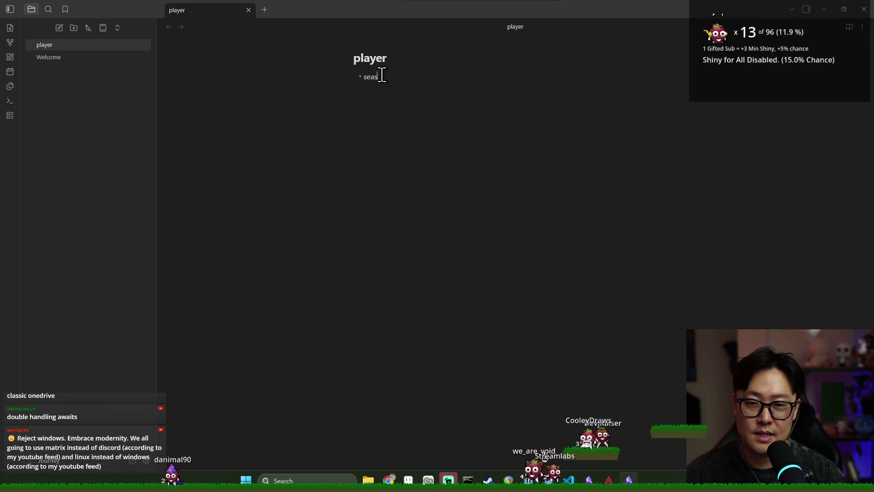
pyautogui.write(' -')
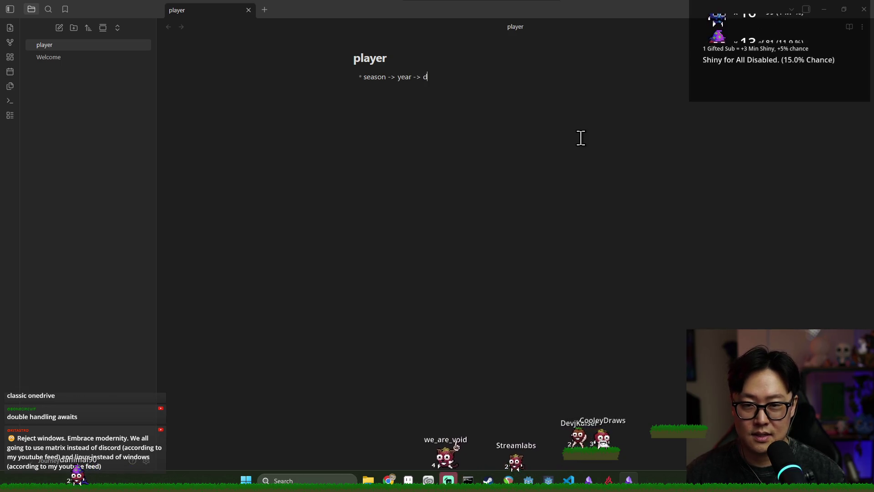
pyautogui.write('-')
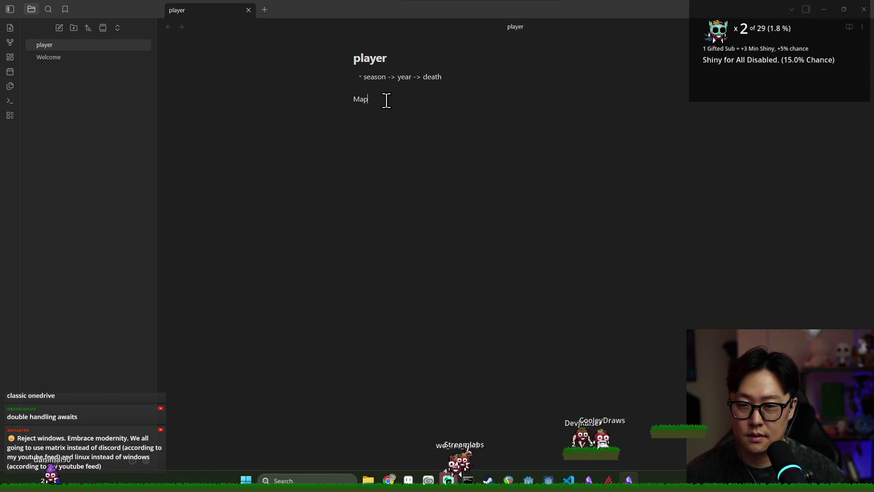
pyautogui.press('BackSpace')
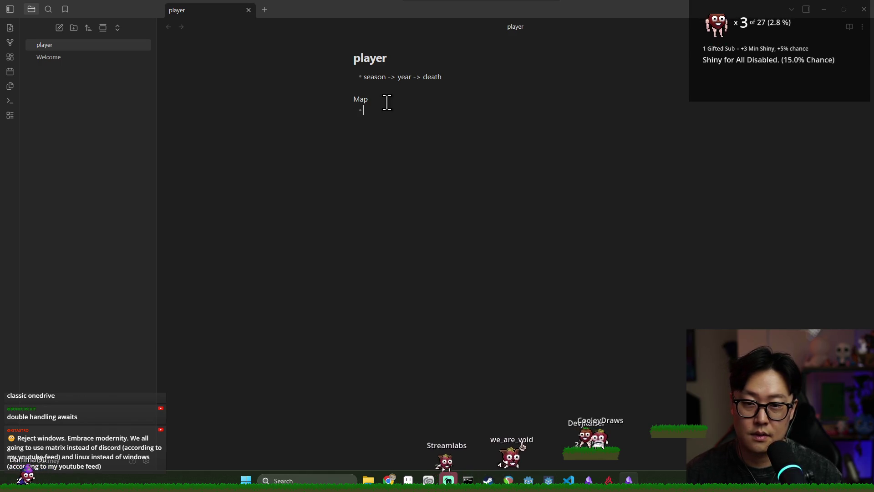
pyautogui.write('Point of interests')
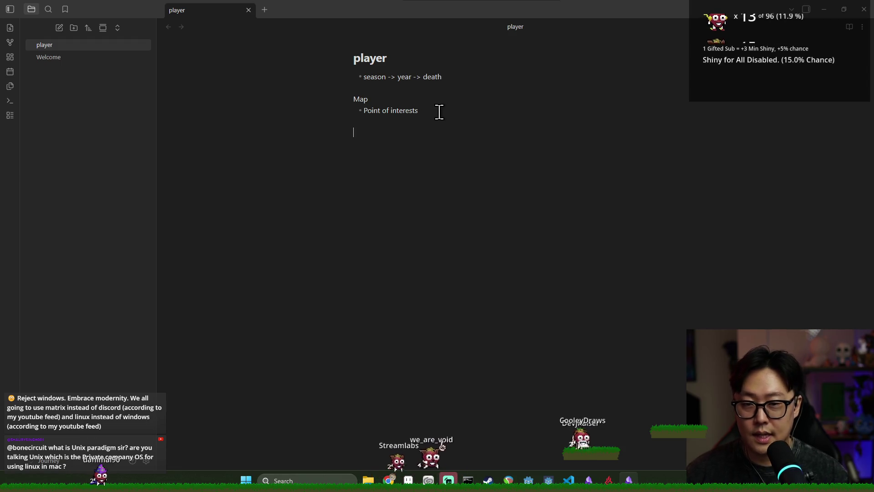
pyautogui.write('Game Play')
pyautogui.press('Return')
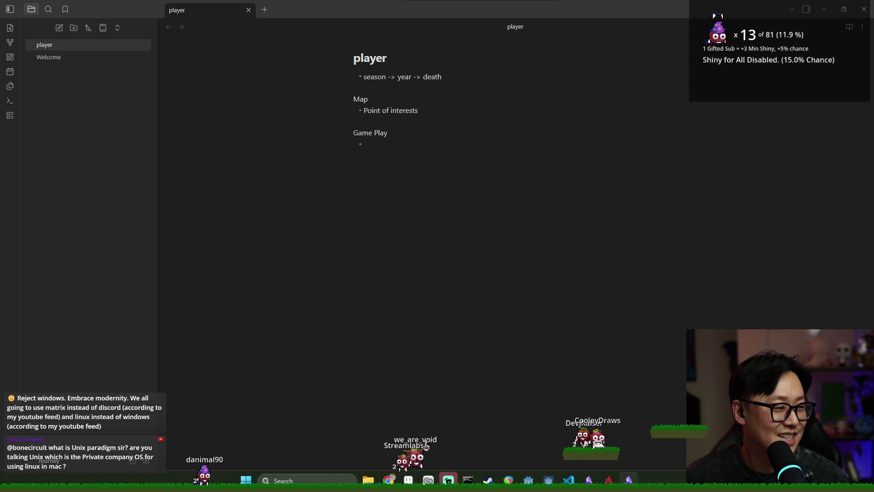
# - Add Game Play bullets 'Player moves around on the map.' and movement taking time each season
pyautogui.press('Down')
pyautogui.write('d')
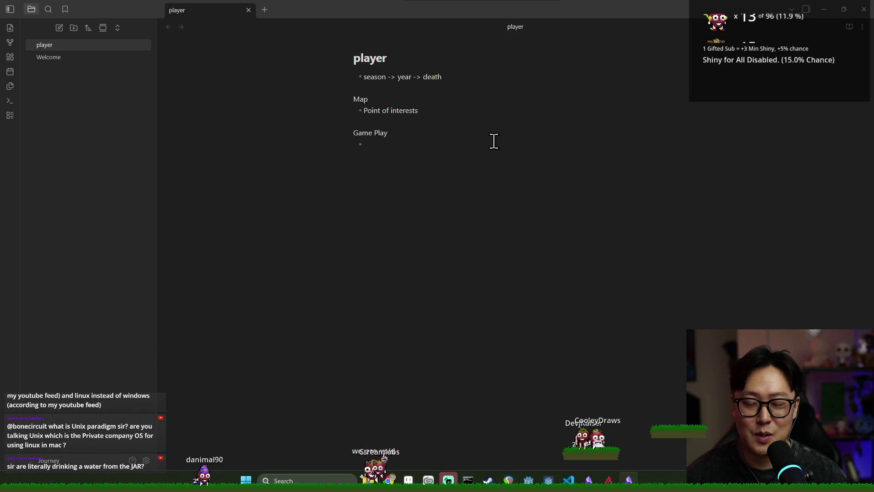
pyautogui.write('Playermoves around on the map.')
pyautogui.press('Return')
pyautogui.write('Each m')
pyautogui.write('ement takes "time')
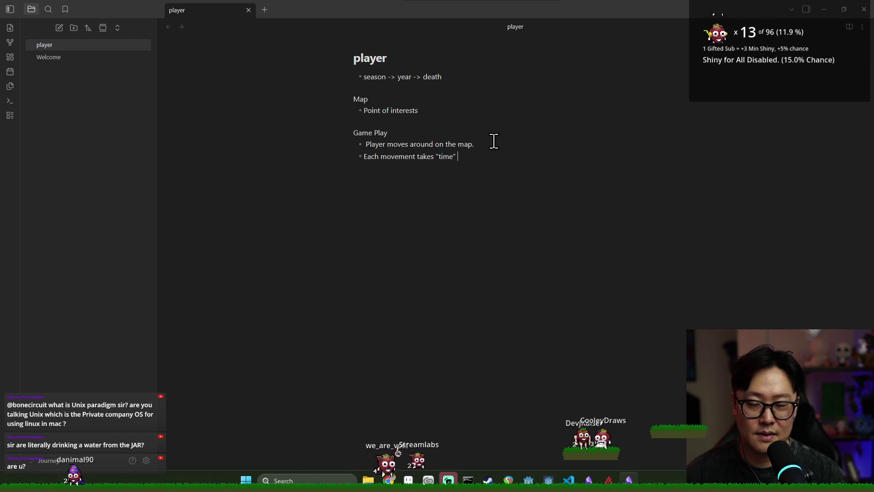
pyautogui.write('er season')
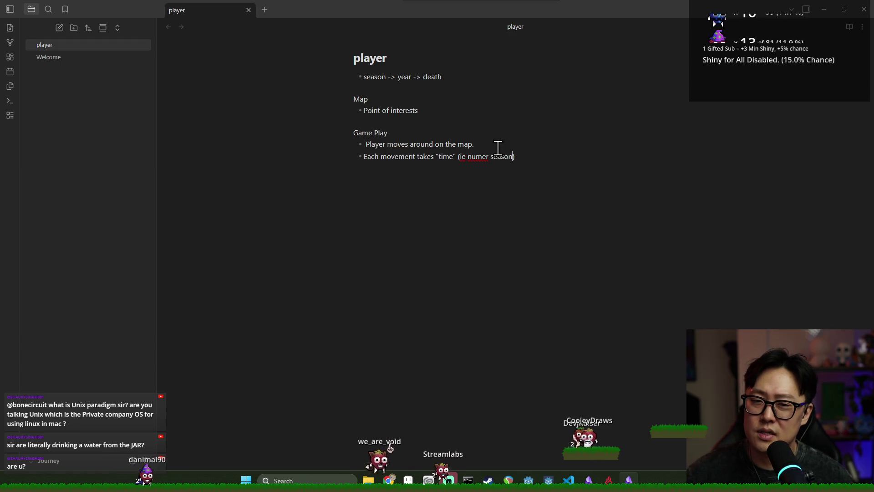
pyautogui.moveTo(467, 156); pyautogui.dragTo(492, 169)
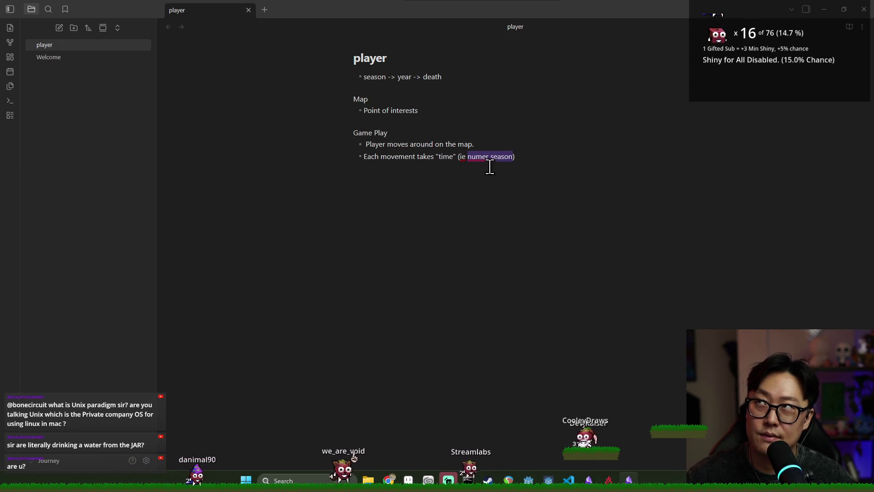
pyautogui.click(467, 156)
pyautogui.keyDown('shift'); pyautogui.click(511, 157); pyautogui.keyUp('shift')
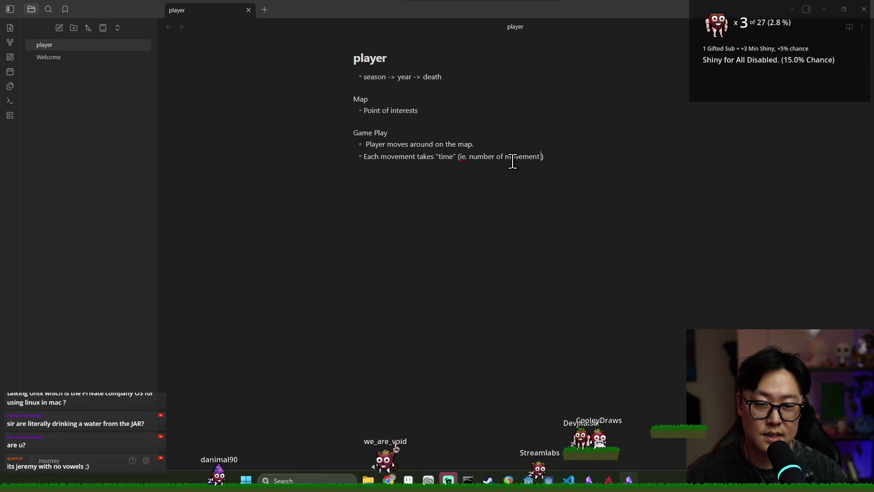
pyautogui.write(')')
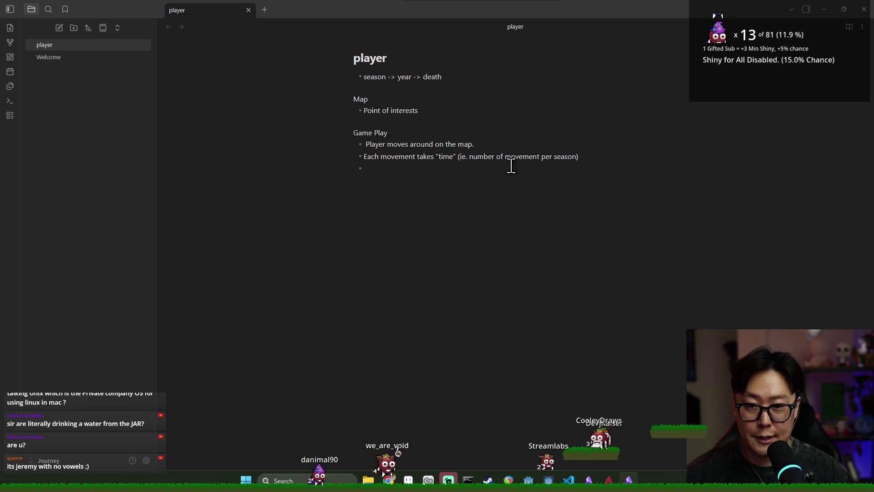
pyautogui.click(364, 156)
pyautogui.click(405, 169)
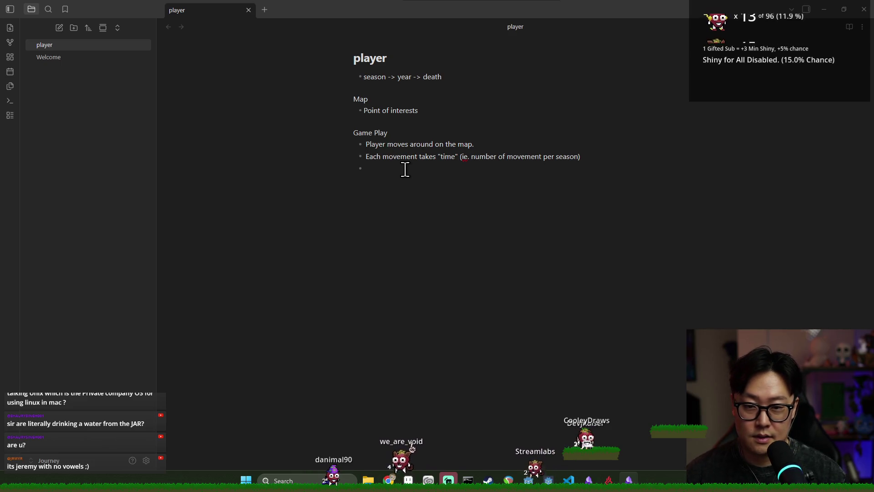
# - Add bullets on fog of war ('map/discover' the world) and certain spots showing adjacent nodes
pyautogui.write('Preve')
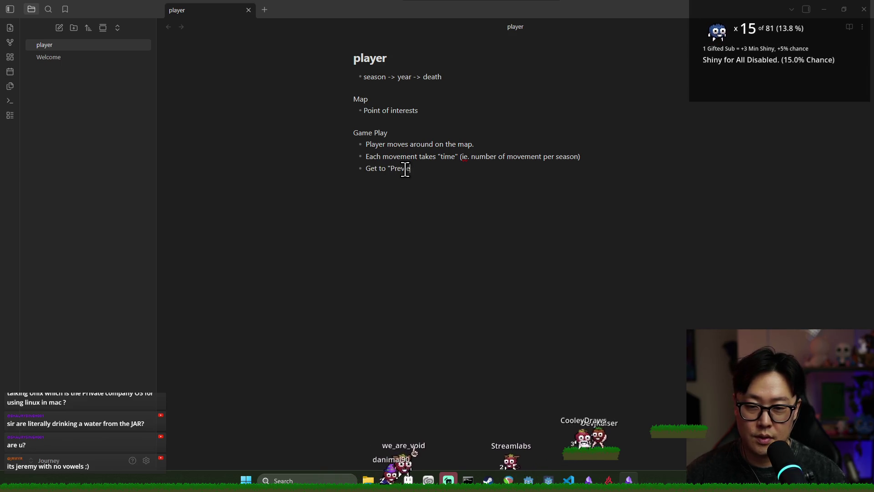
pyautogui.press('BackSpace')
pyautogui.press('BackSpace')
pyautogui.press('BackSpace')
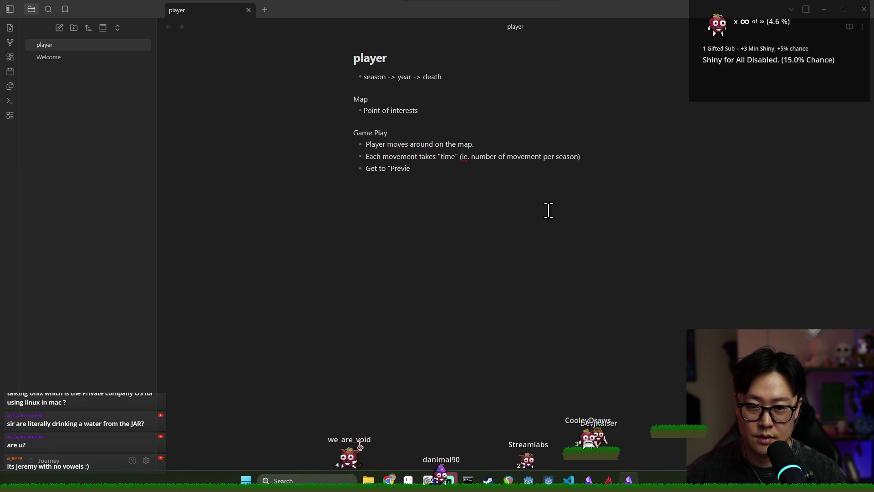
pyautogui.press('BackSpace')
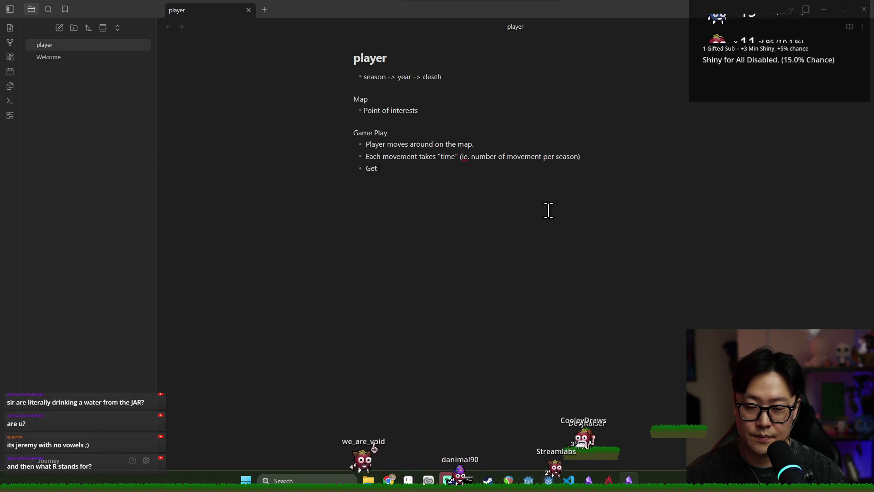
pyautogui.press('BackSpace')
pyautogui.press('BackSpace')
pyautogui.press('BackSpace')
pyautogui.write('of war -')
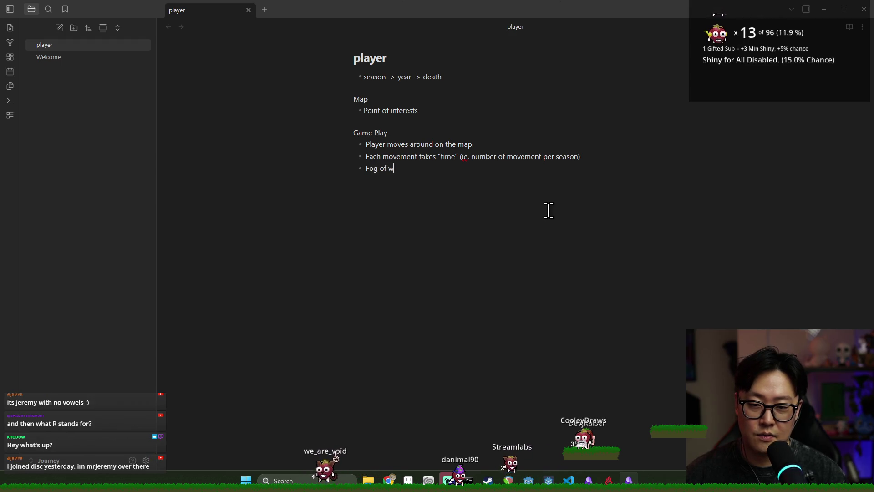
pyautogui.write(' Game is to ')
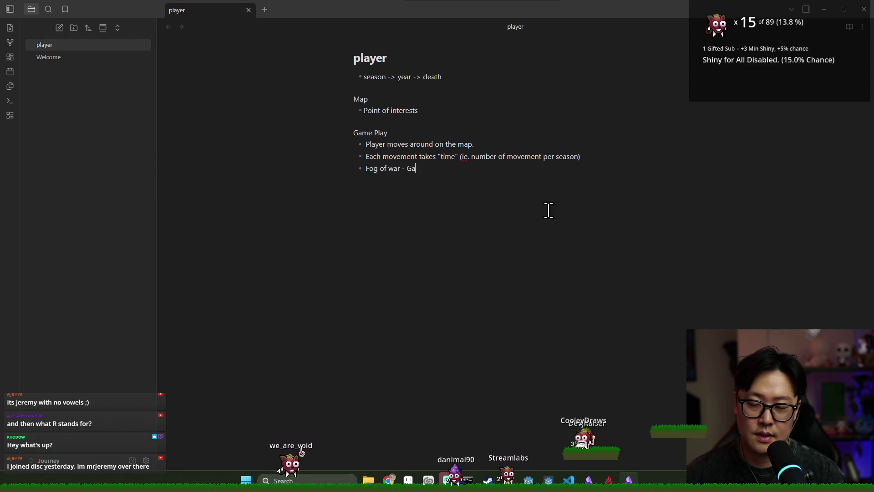
pyautogui.write('"map the')
pyautogui.press('BackSpace')
pyautogui.press('BackSpace')
pyautogui.press('BackSpace')
pyautogui.write('/discover" the world. ')
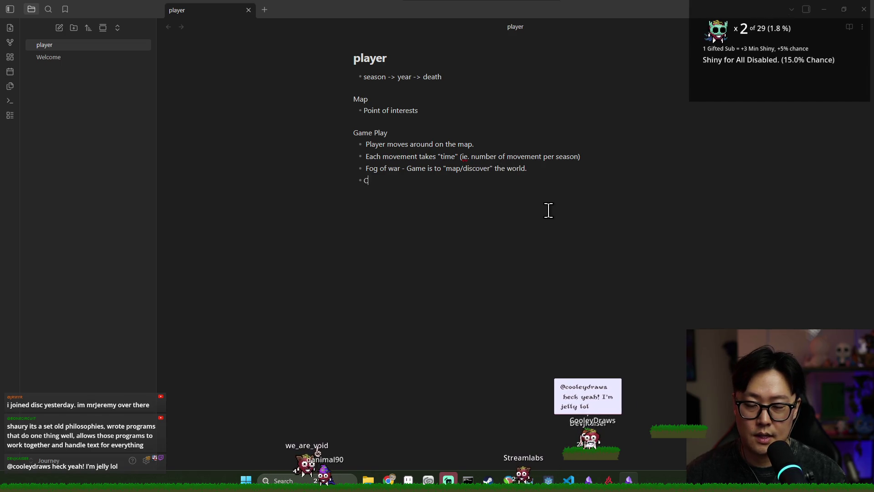
pyautogui.write('Certain')
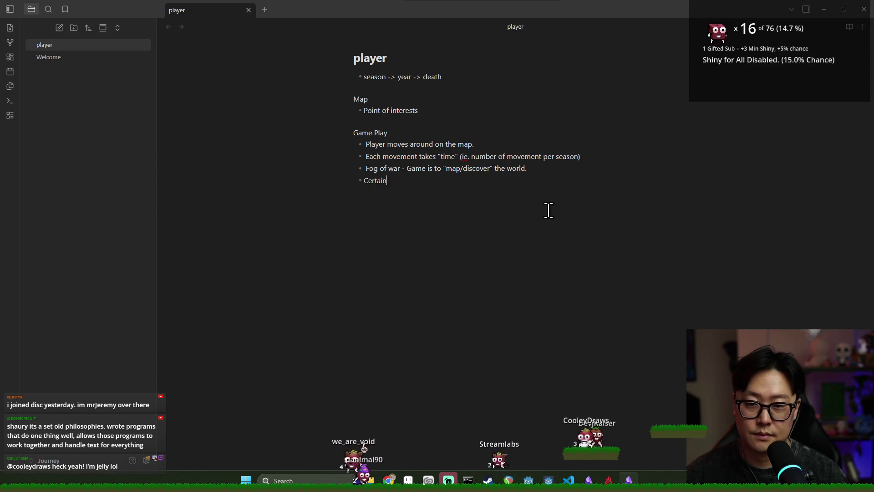
pyautogui.hotkey('ctrl', 'BackSpace')
pyautogui.write('Certain')
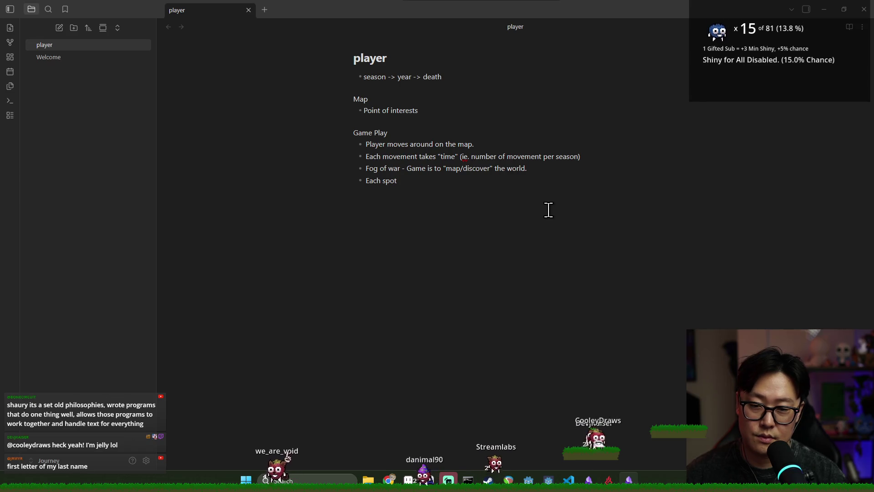
pyautogui.write('shows adj')
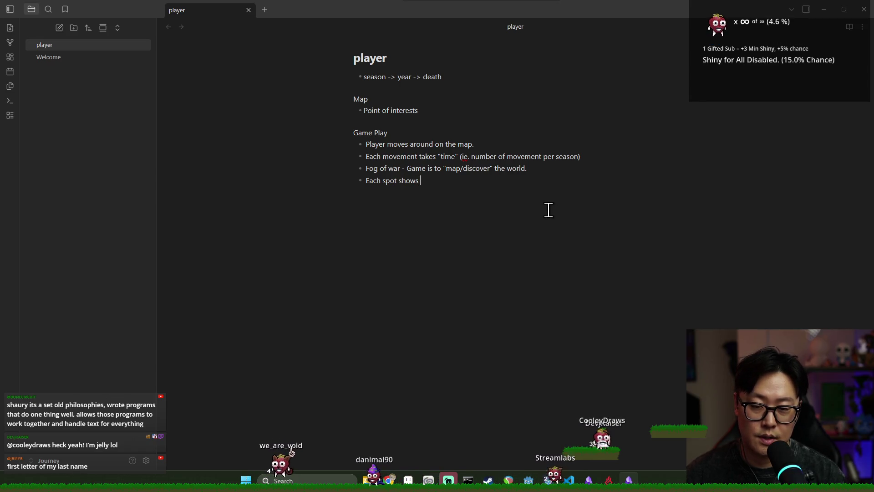
pyautogui.write('acent')
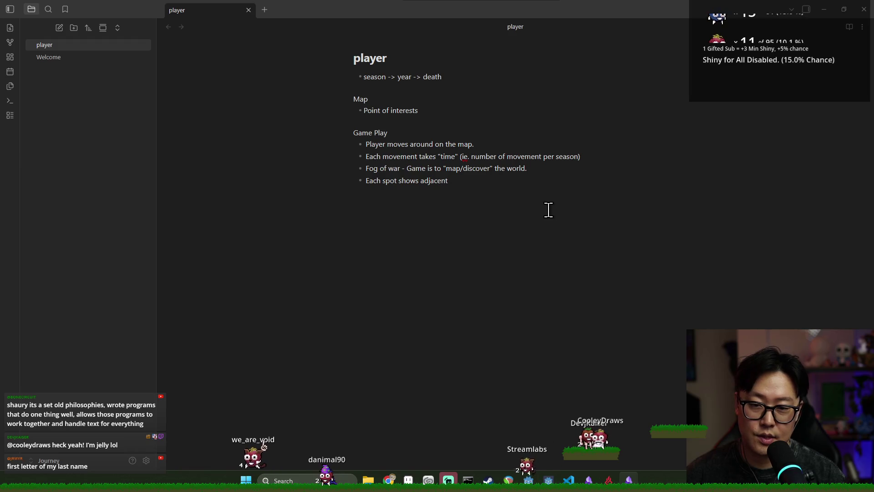
pyautogui.write('node (so player knows')
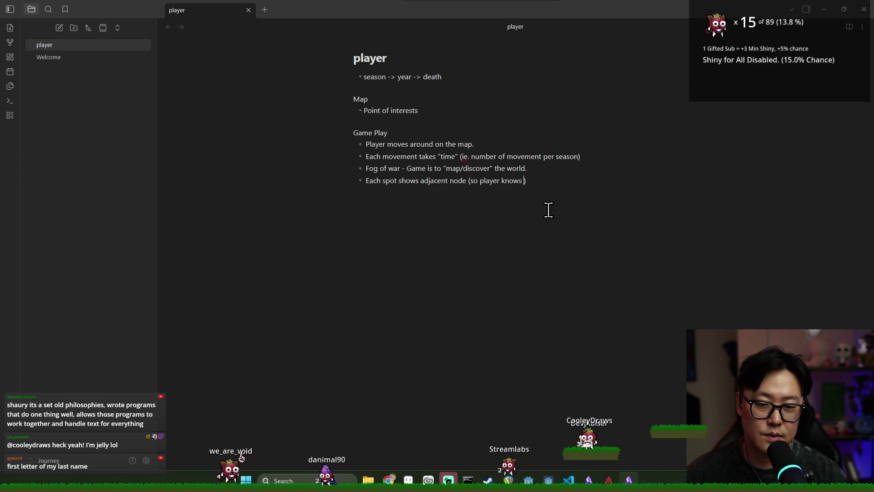
pyautogui.write('and c')
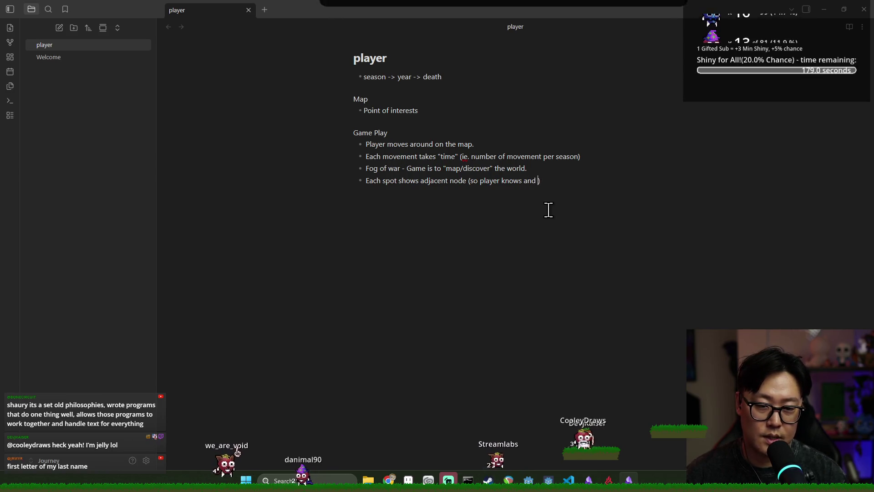
pyautogui.write('an choose where to go')
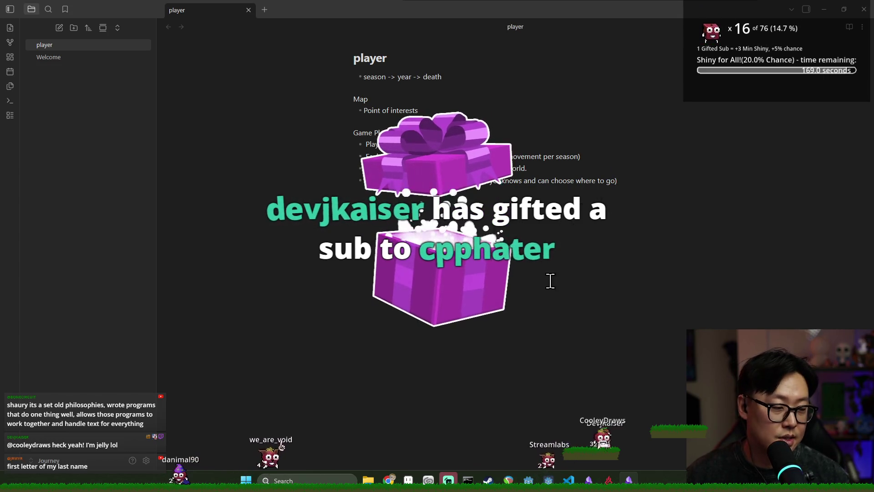
pyautogui.hotkey('alt', 'Tab')
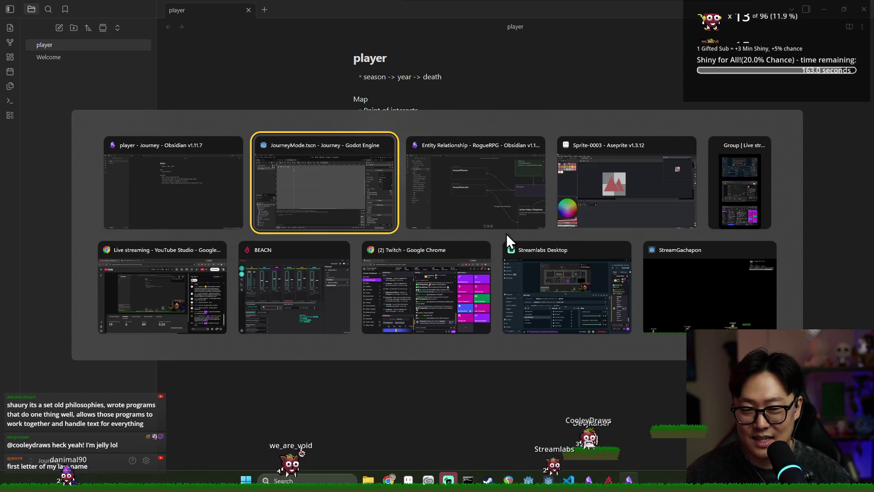
# - Glance over the Godot Wild Jam page in Chrome, close the browser, and return to the player note
pyautogui.click(188, 297)
pyautogui.hotkey('alt', 'Tab')
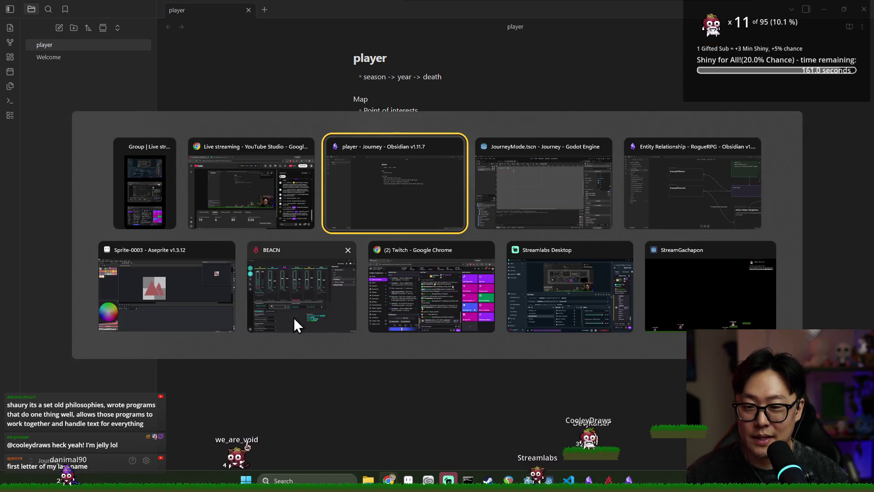
pyautogui.press('Return')
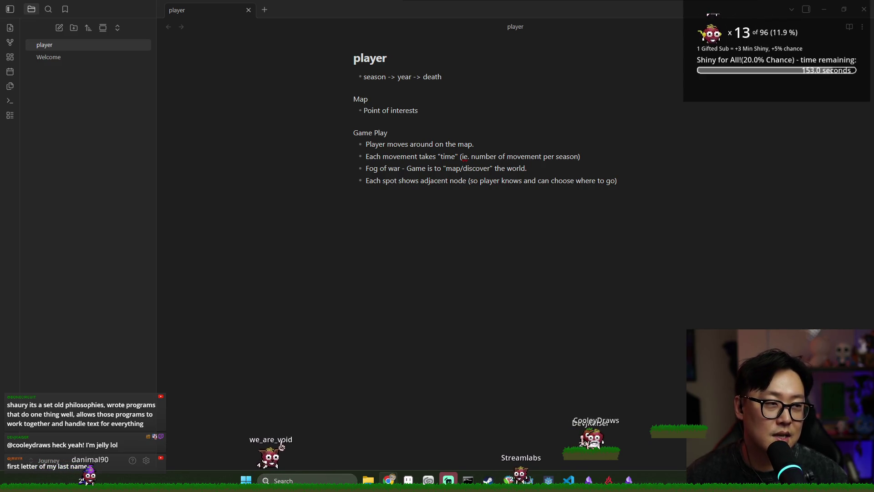
pyautogui.hotkey('alt', 'Tab')
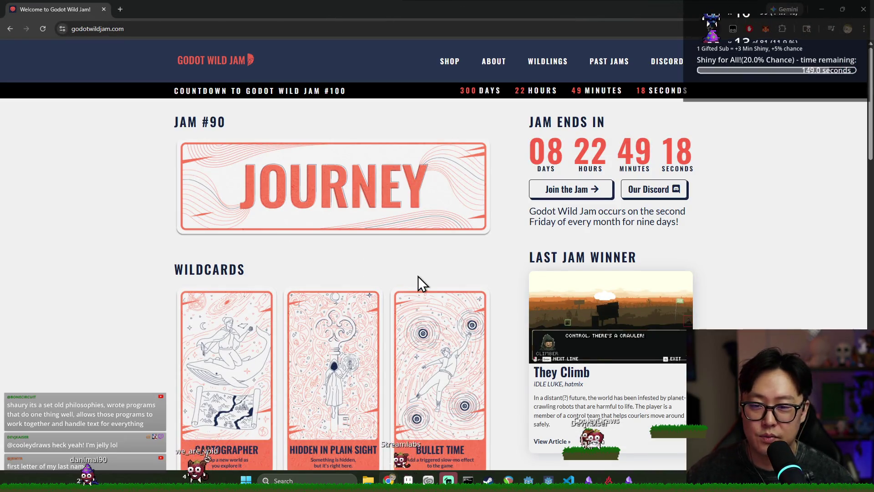
pyautogui.scroll(-4, 473, 269)
pyautogui.scroll(3, 572, 198)
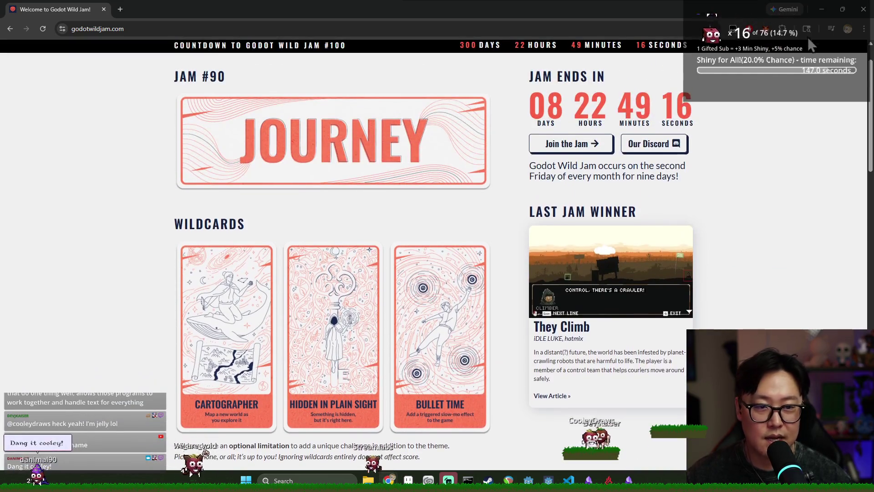
pyautogui.click(862, 14)
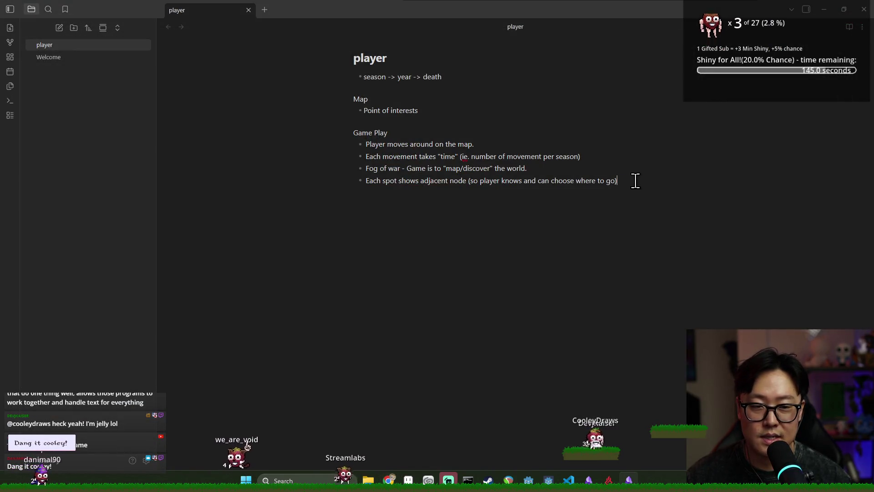
pyautogui.click(496, 220)
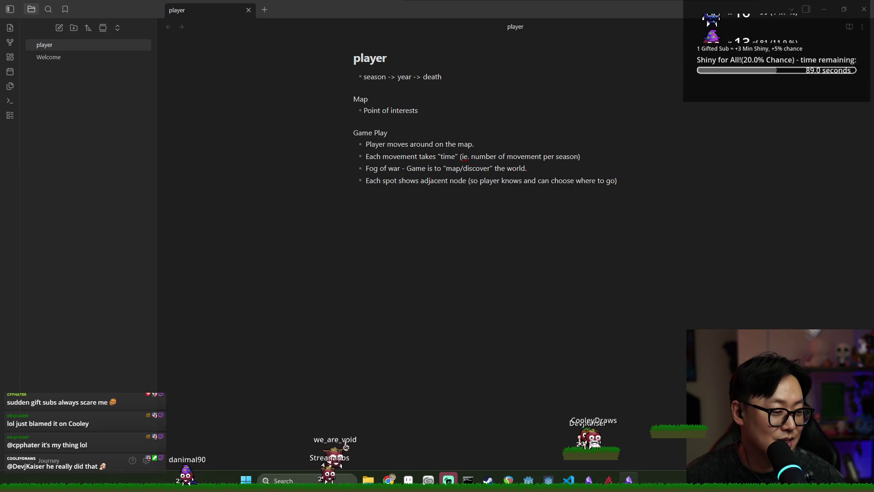
pyautogui.hotkey('alt', 'Tab')
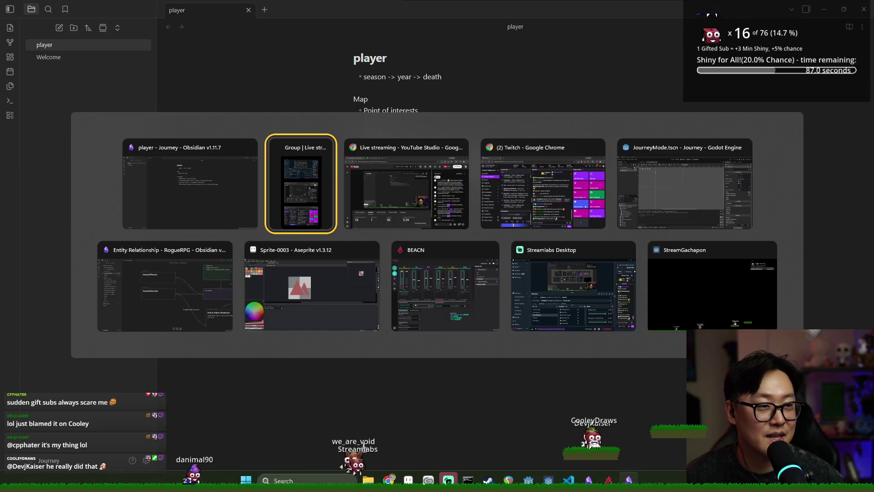
# - In BEACN, lower the Chat channel fader slightly and close the mixer window
pyautogui.click(428, 297)
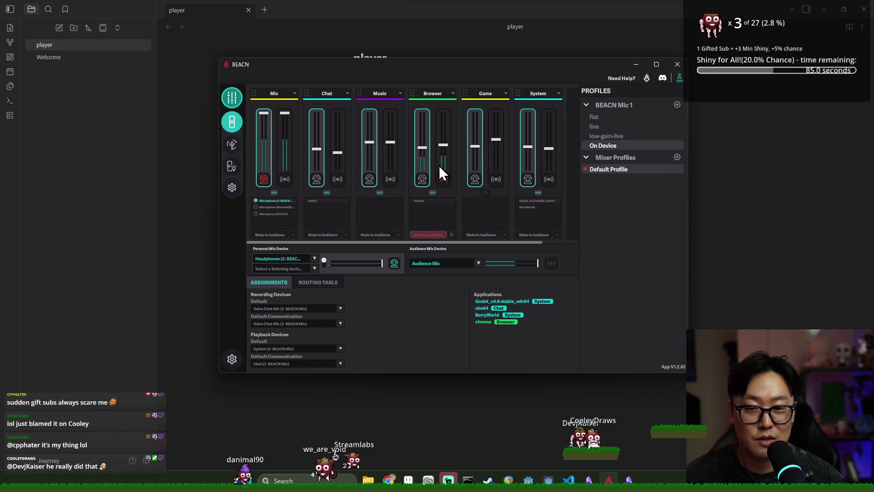
pyautogui.moveTo(321, 149); pyautogui.dragTo(321, 155)
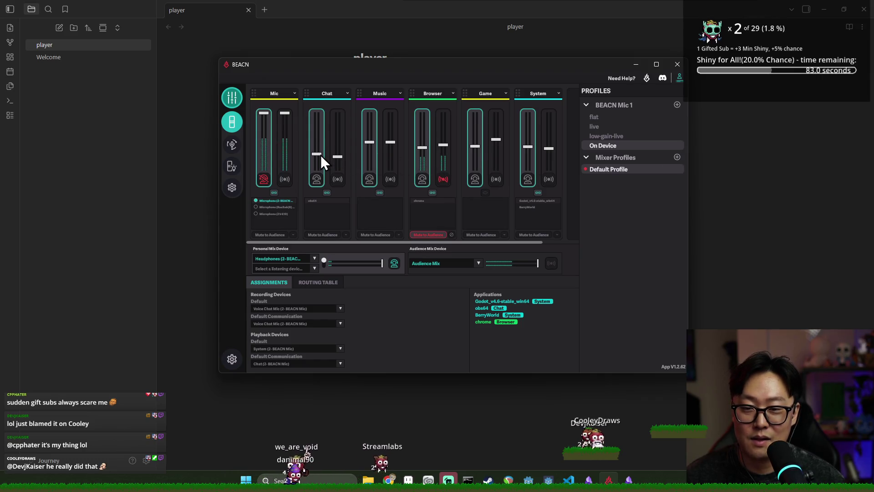
pyautogui.click(678, 65)
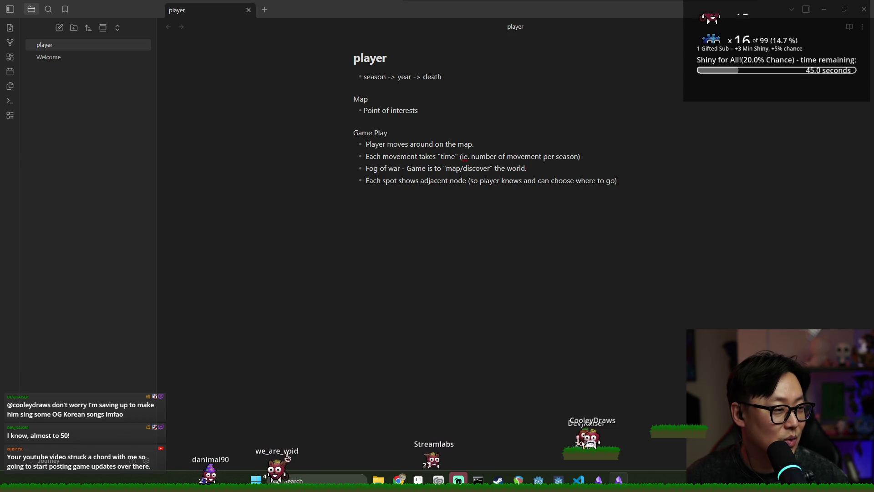
# - Start a new empty '-' bullet beneath the adjacent-node visibility item in Game Play
pyautogui.click(645, 185)
pyautogui.write('-')
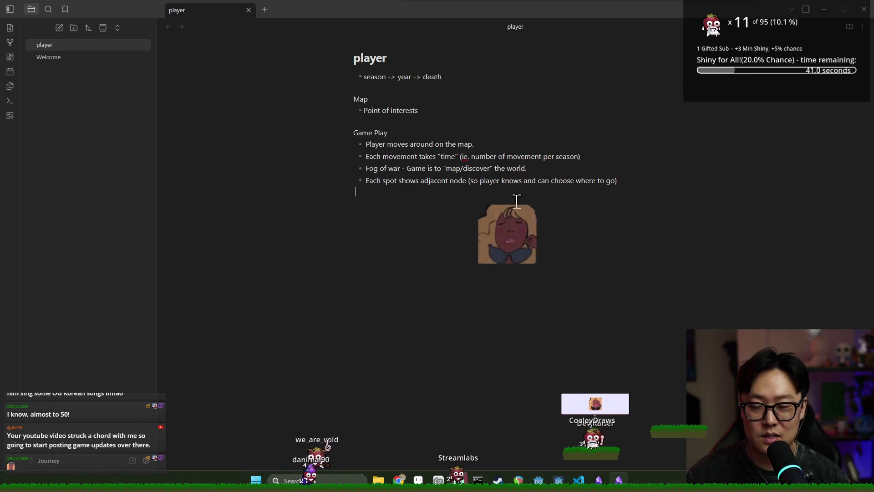
pyautogui.hotkey('alt', 'Tab')
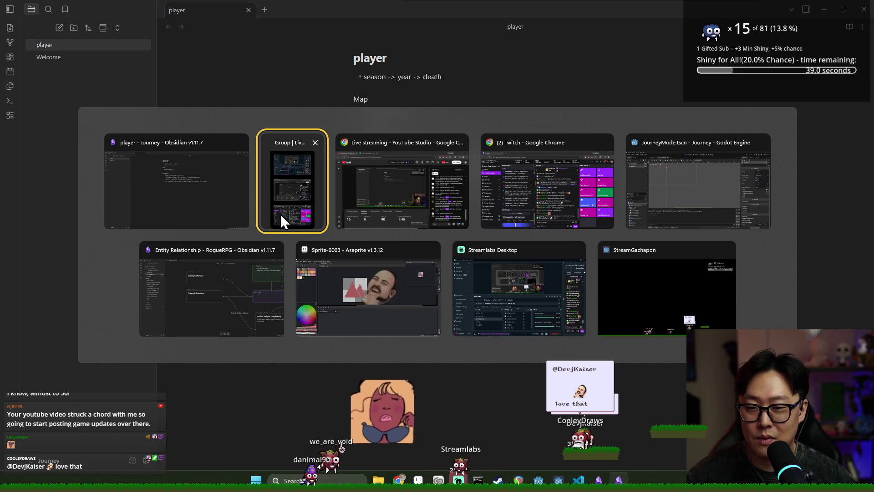
pyautogui.click(298, 203)
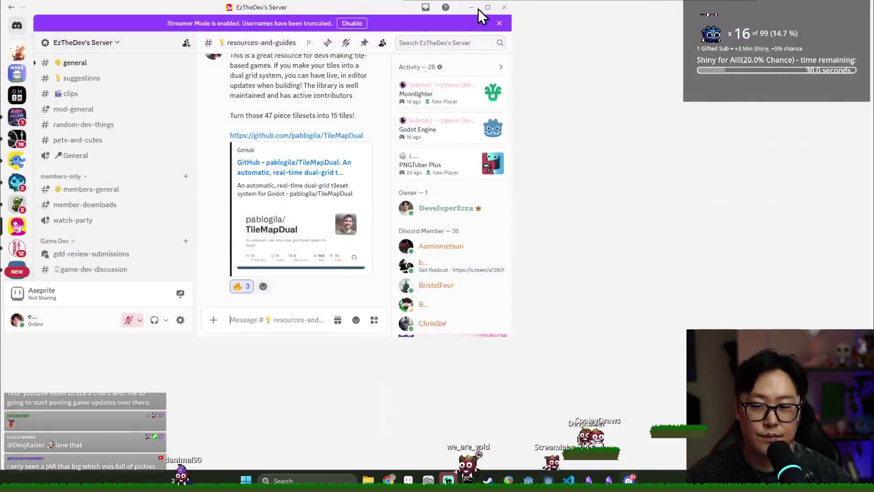
# - Maximize Discord, browse the my-game-progress channel messages, then return to the Obsidian note
pyautogui.click(482, 9)
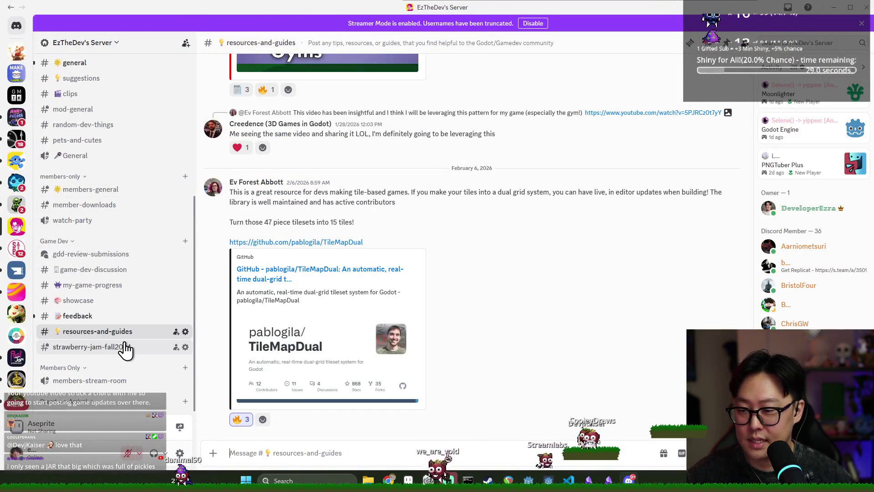
pyautogui.scroll(1, 93, 310)
pyautogui.scroll(2, 95, 273)
pyautogui.scroll(-3, 91, 255)
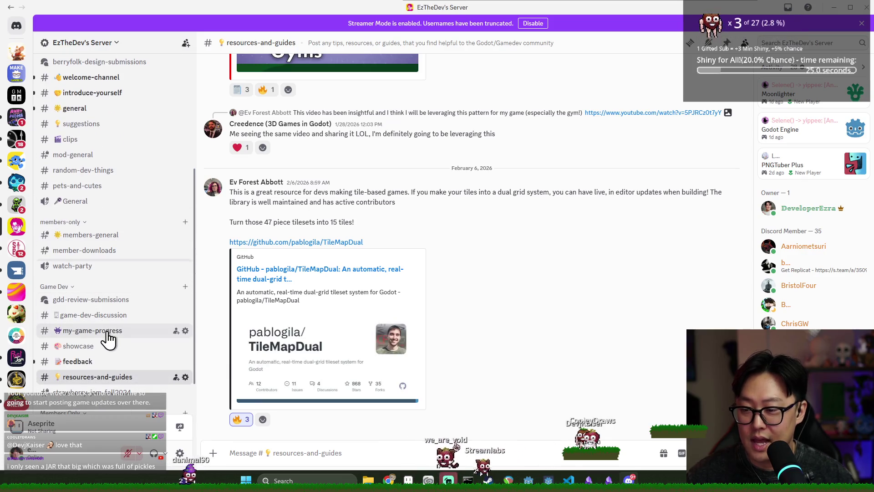
pyautogui.click(93, 330)
pyautogui.scroll(5, 357, 308)
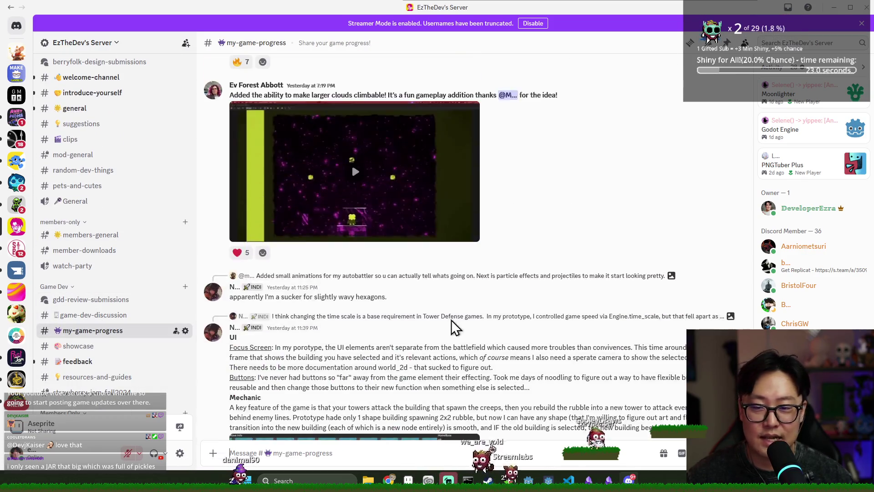
pyautogui.scroll(-3, 467, 321)
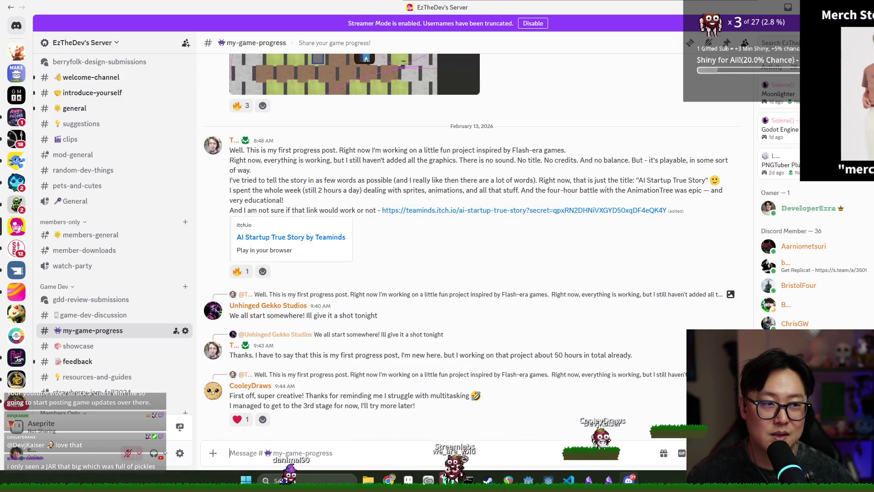
pyautogui.hotkey('alt', 'Tab')
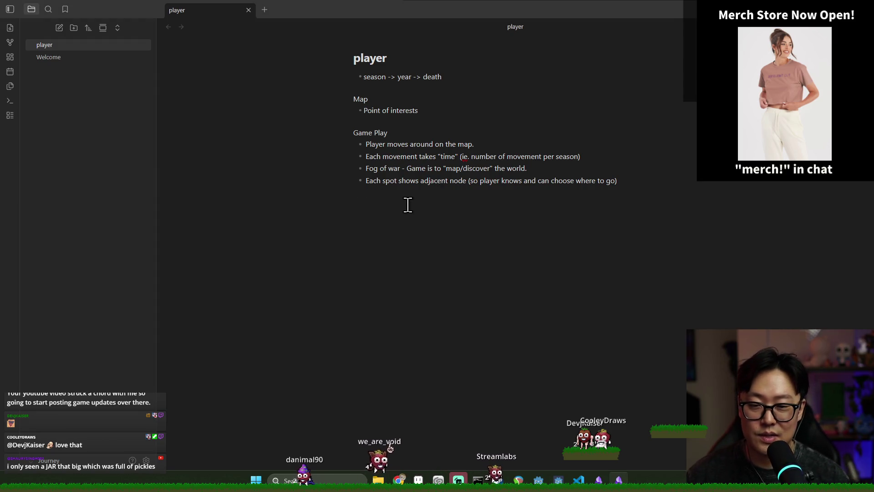
# - Add Game Play bullets for special spots, map traders, and Coverage % as highscore/win condition
pyautogui.write('-')
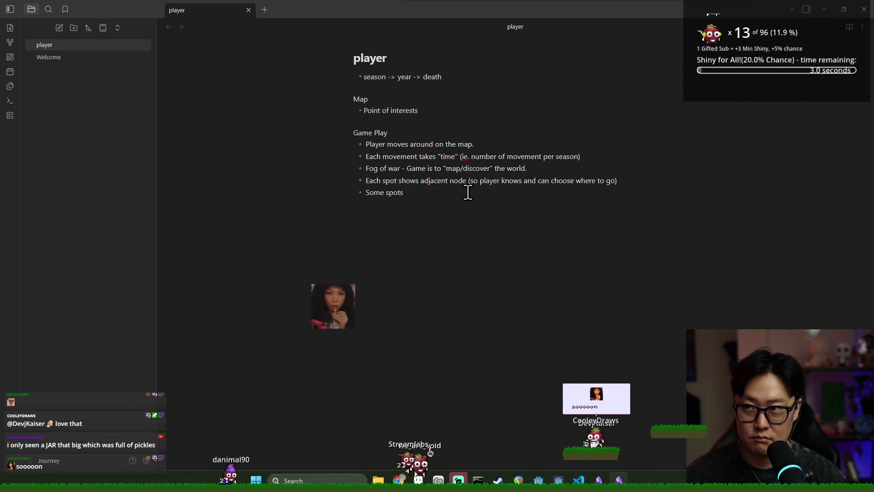
pyautogui.write('reveal "special" ? player can try to go to the spot to gain additional feature?')
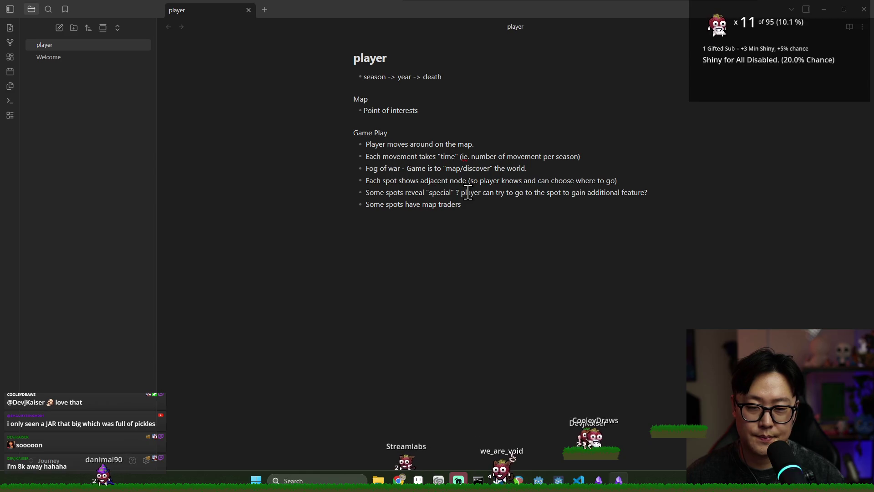
pyautogui.write('for receiving map')
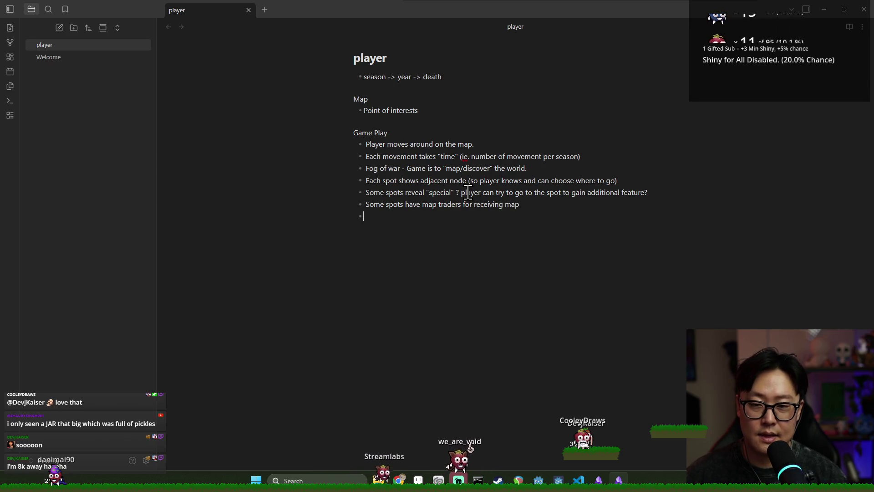
pyautogui.press('BackSpace')
pyautogui.press('BackSpace')
pyautogui.press('BackSpace')
pyautogui.press('BackSpace')
pyautogui.write('Coverage5')
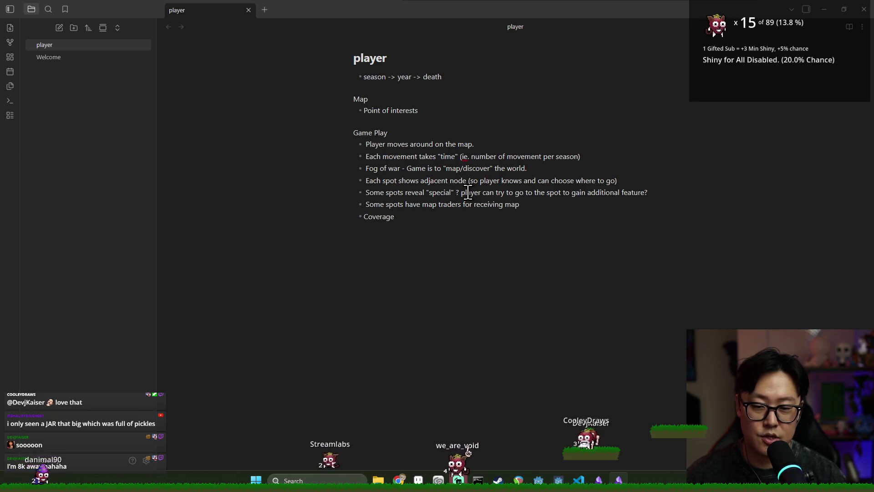
pyautogui.press('BackSpace')
pyautogui.write('% as the highscore/win condition.')
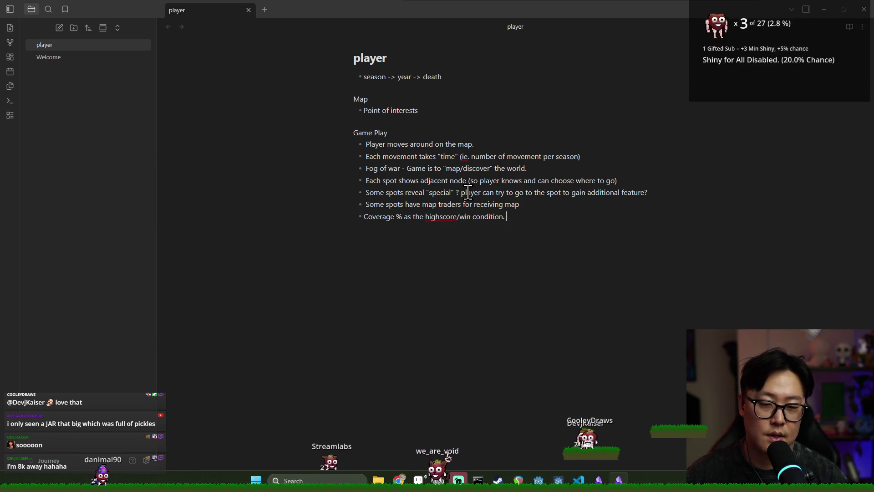
pyautogui.write('o see n')
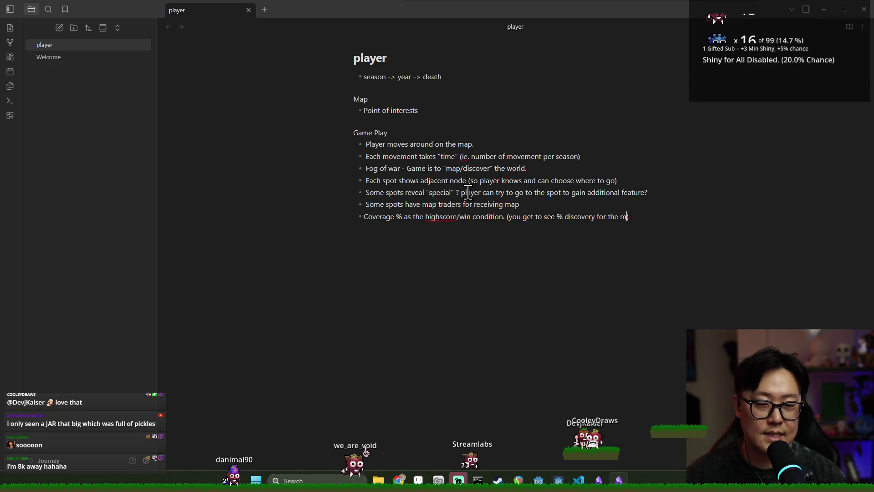
# - Move the cursor to the end of the season line in the player note
pyautogui.press('Up')
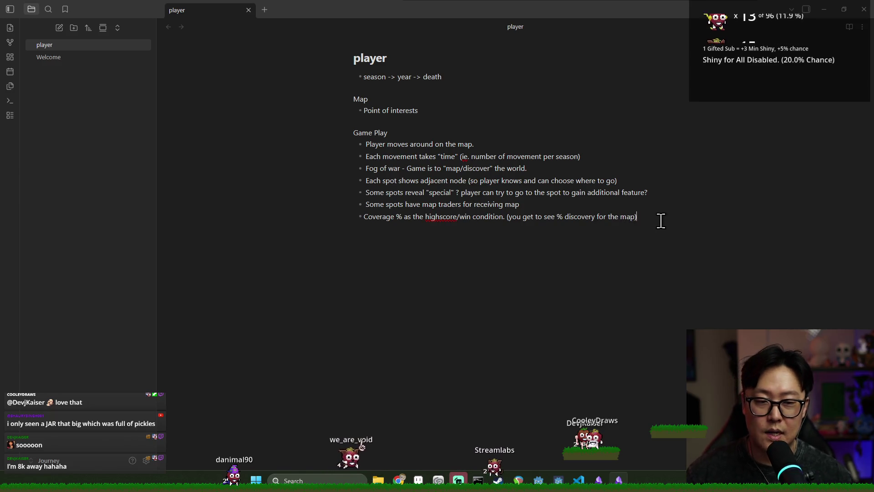
pyautogui.hotkey('alt', 'Tab')
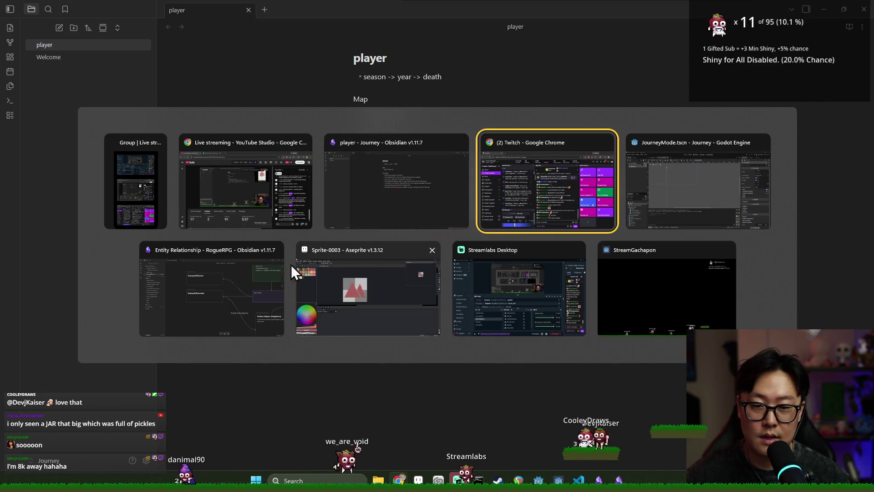
pyautogui.click(346, 214)
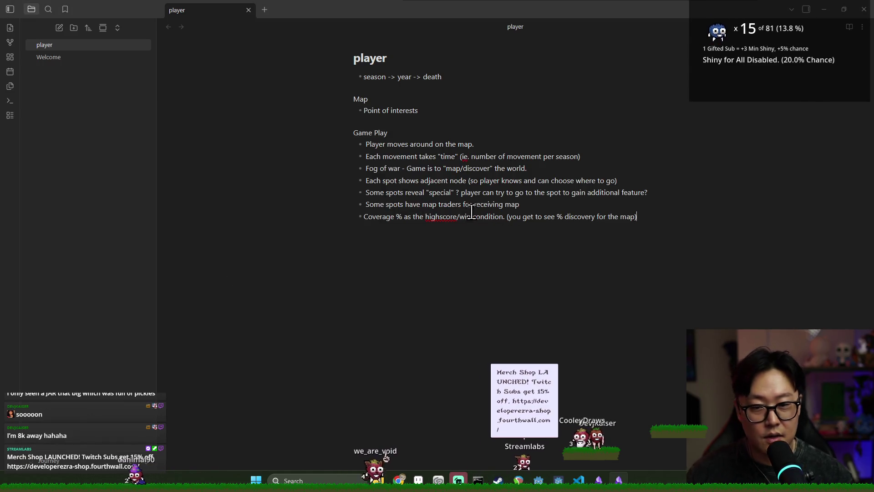
pyautogui.click(442, 111)
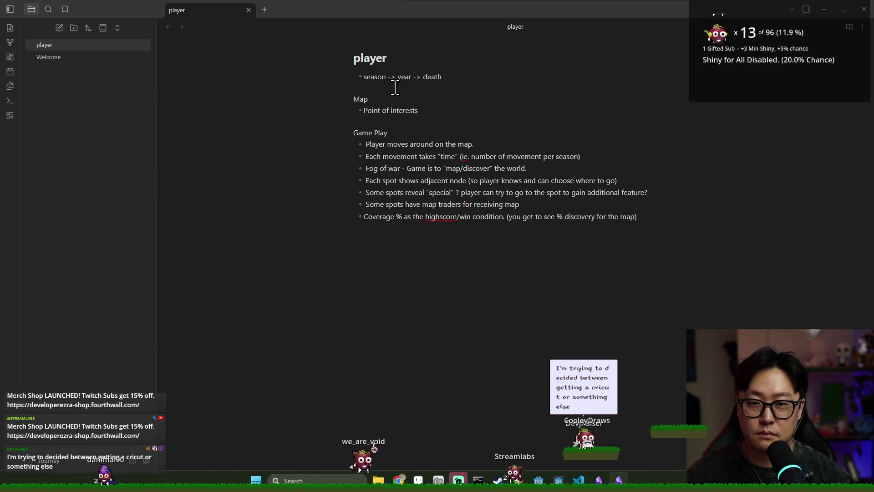
pyautogui.press('End')
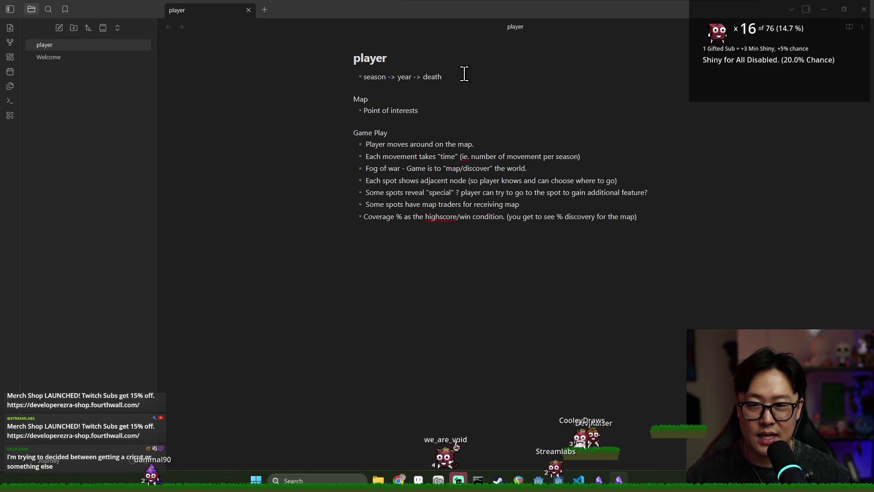
# - Add a 'Player is managing:' section with a 'YEARS - older you get ....' bullet and an empty bullet
pyautogui.press('Return')
pyautogui.press('Return')
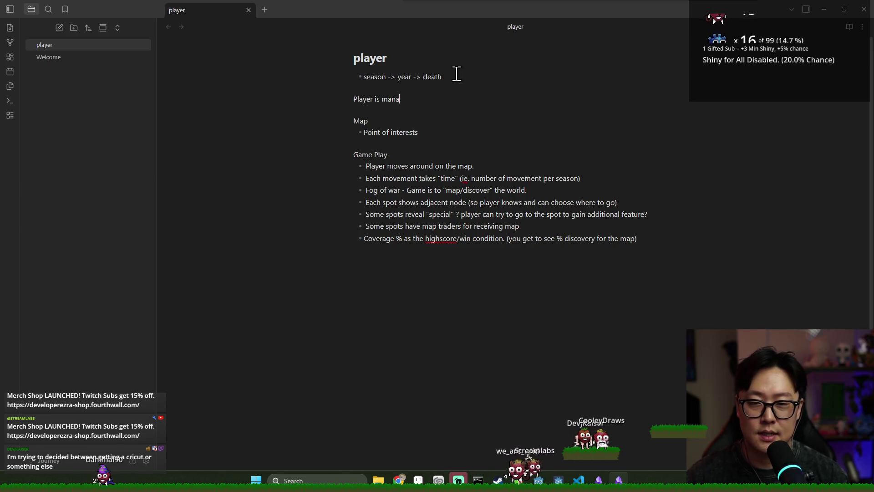
pyautogui.write('g:')
pyautogui.press('Return')
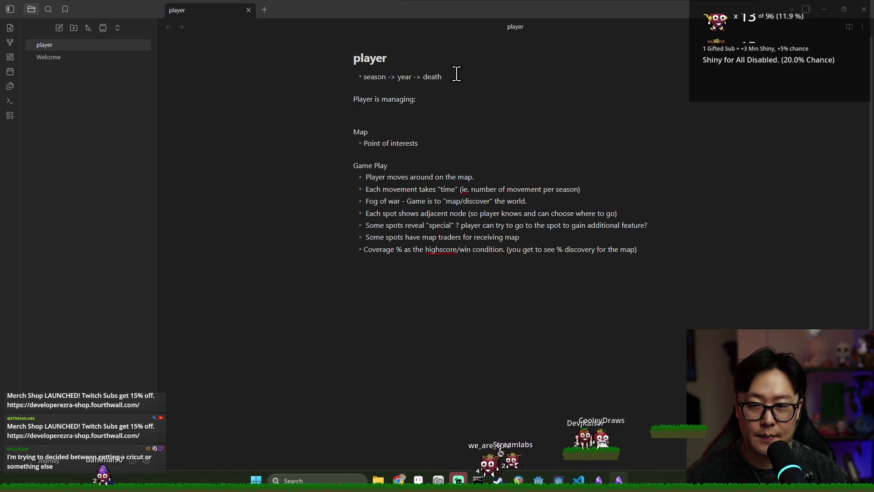
pyautogui.write('- older you get ....')
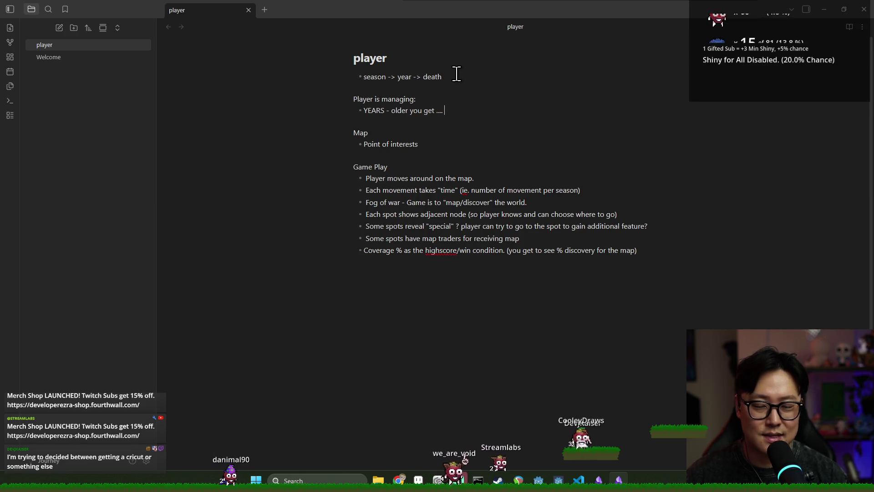
pyautogui.press('Return')
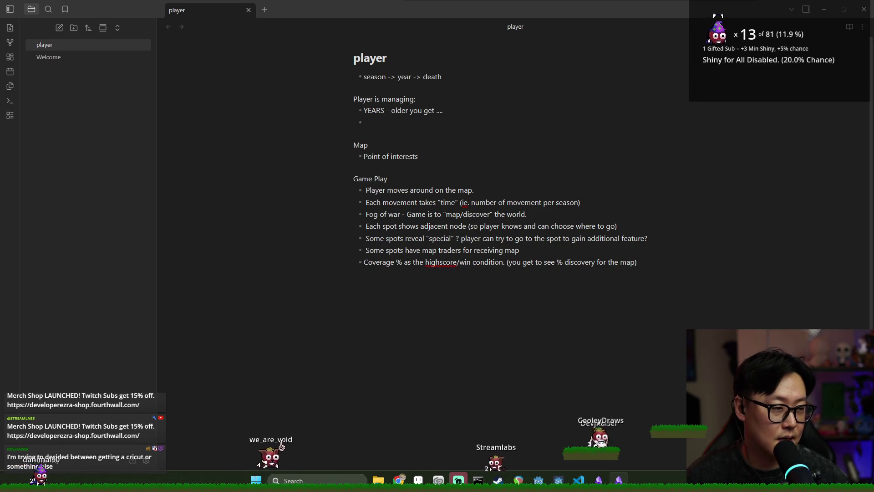
pyautogui.hotkey('alt', 'Tab')
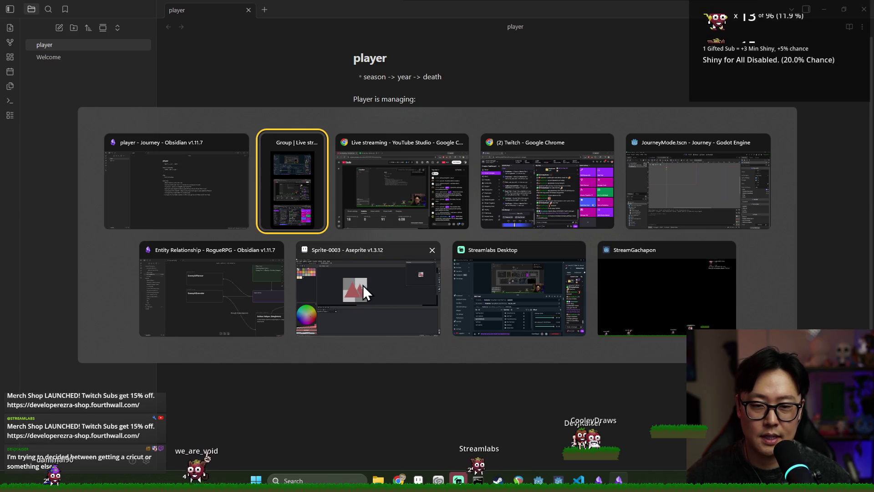
# - Switch past the Godot and Aseprite windows to bring the Obsidian player note to the front
pyautogui.click(645, 205)
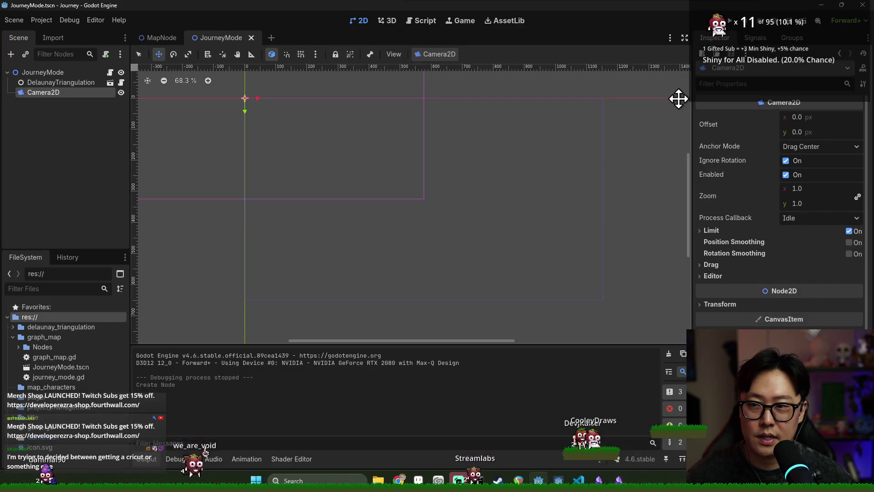
pyautogui.hotkey('alt', 'Tab')
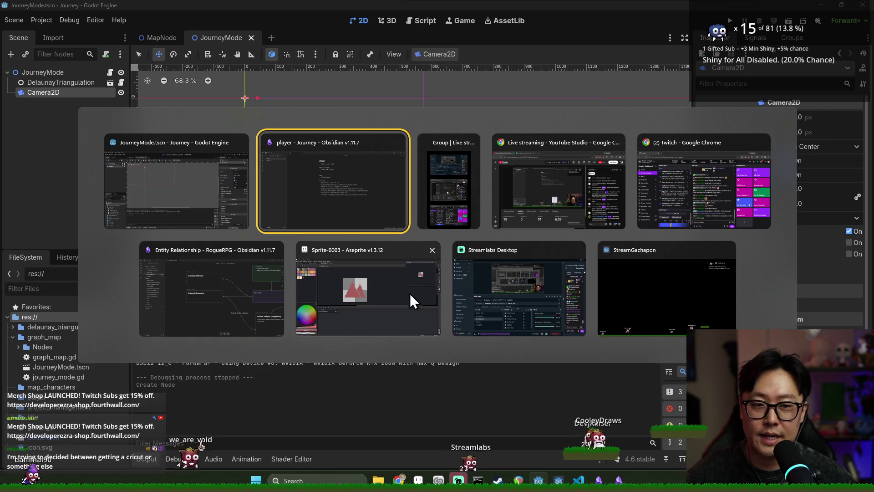
pyautogui.click(385, 290)
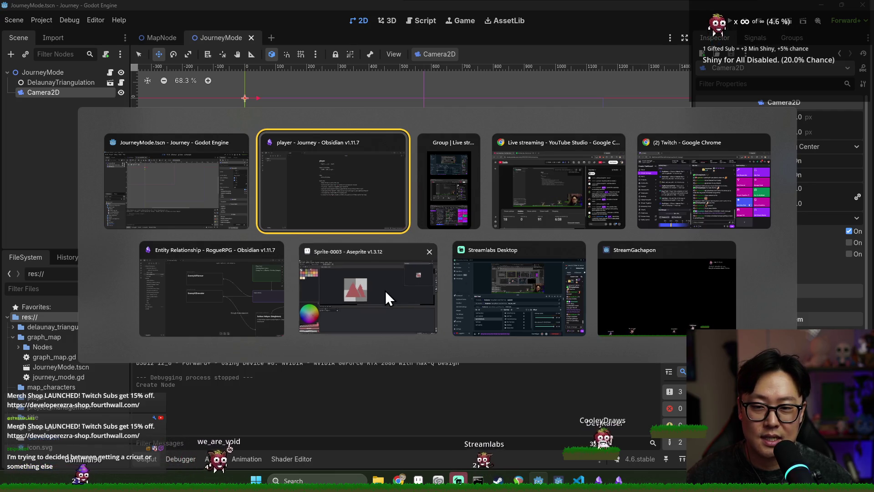
pyautogui.hotkey('alt', 'Tab')
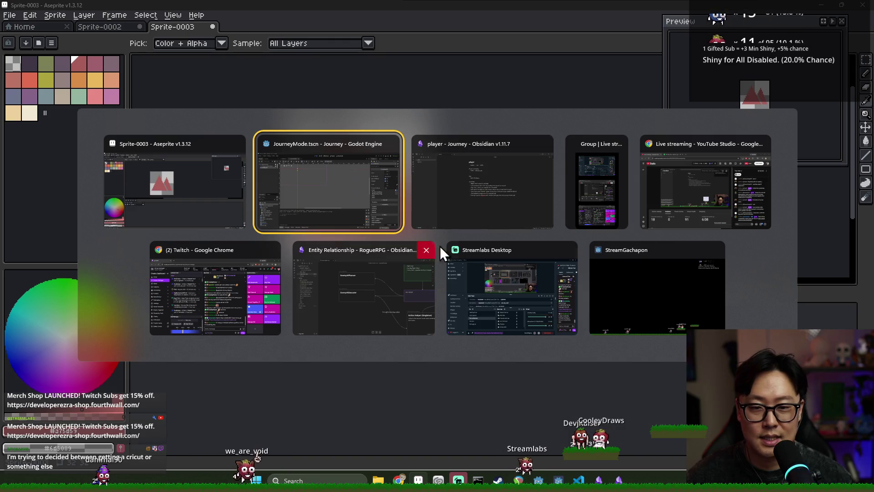
pyautogui.click(239, 199)
pyautogui.hotkey('alt', 'Tab')
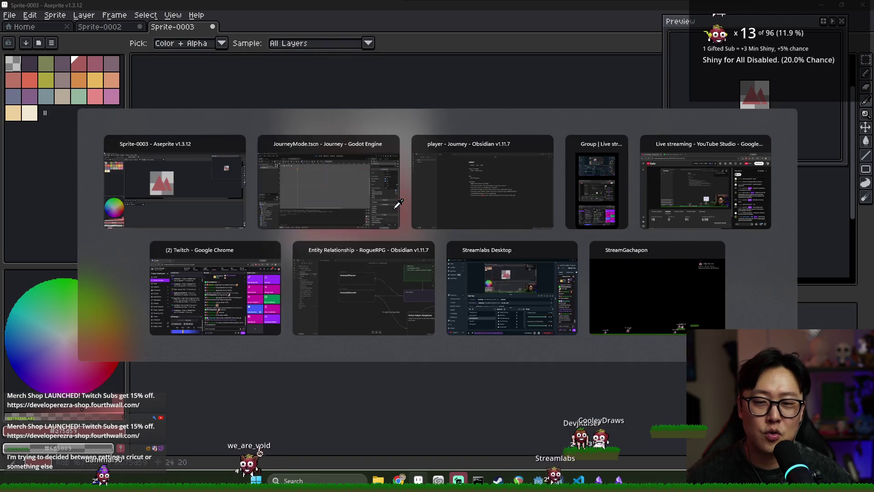
pyautogui.click(439, 210)
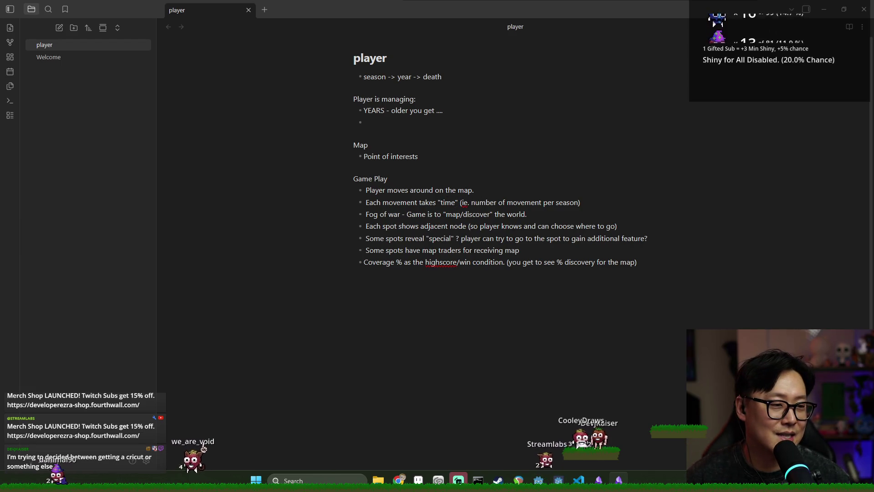
# - Mute the microphone for the stream audience in BEACN, then return to Obsidian
pyautogui.hotkey('alt', 'Tab')
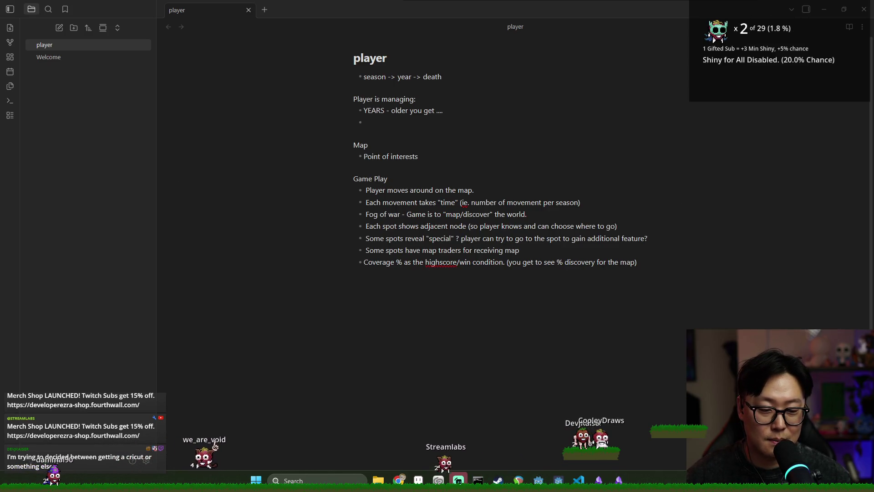
pyautogui.click(287, 179)
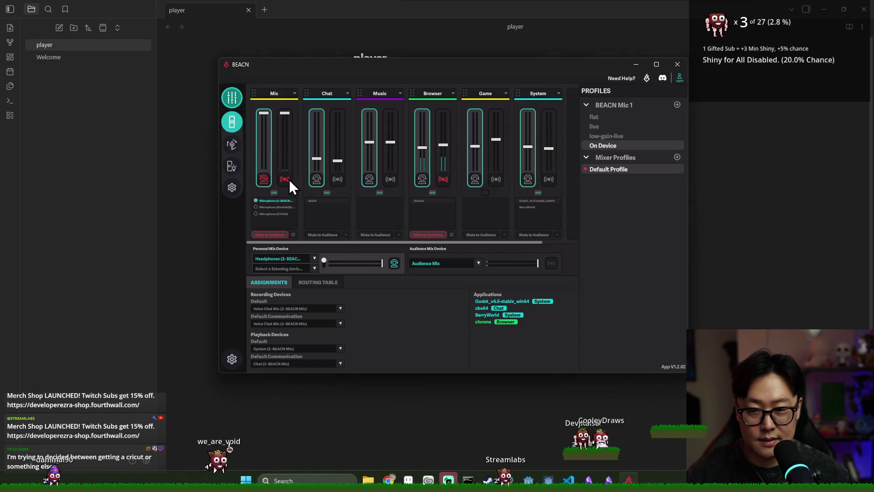
pyautogui.click(392, 5)
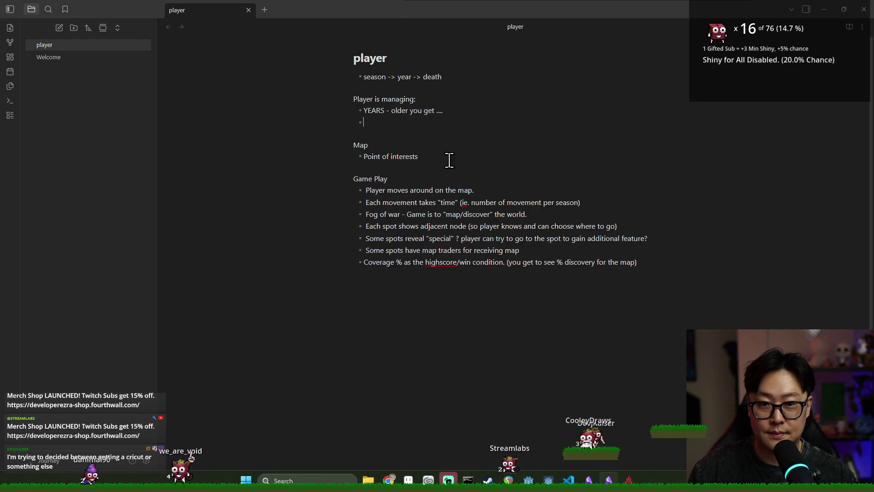
# - Resize the Aseprite sprite window to fill the lower half of the screen
pyautogui.hotkey('alt', 'Tab')
pyautogui.click(454, 160)
pyautogui.moveTo(469, 2)
pyautogui.mouseDown()
pyautogui.moveTo(469, 78)
pyautogui.moveTo(503, 157)
pyautogui.mouseUp()
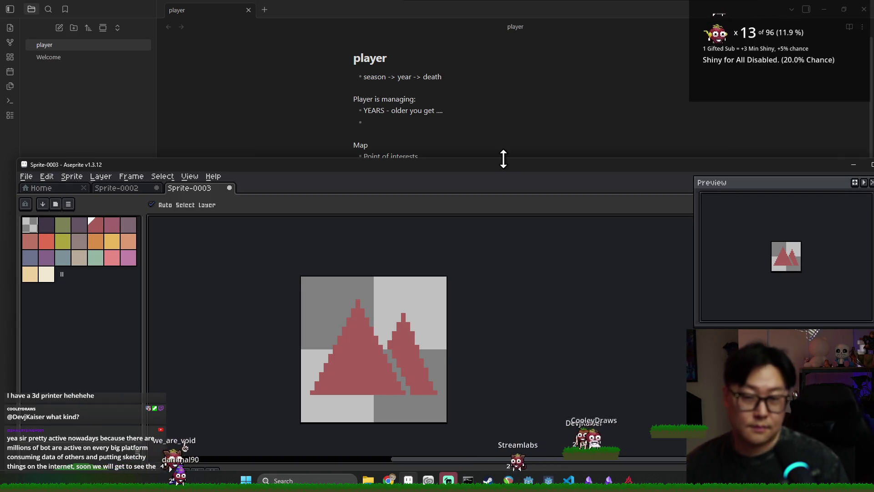
# - Maximize the Aseprite window over the BEACN mixer, then bring the Obsidian player note back
pyautogui.hotkey('alt', 'Tab')
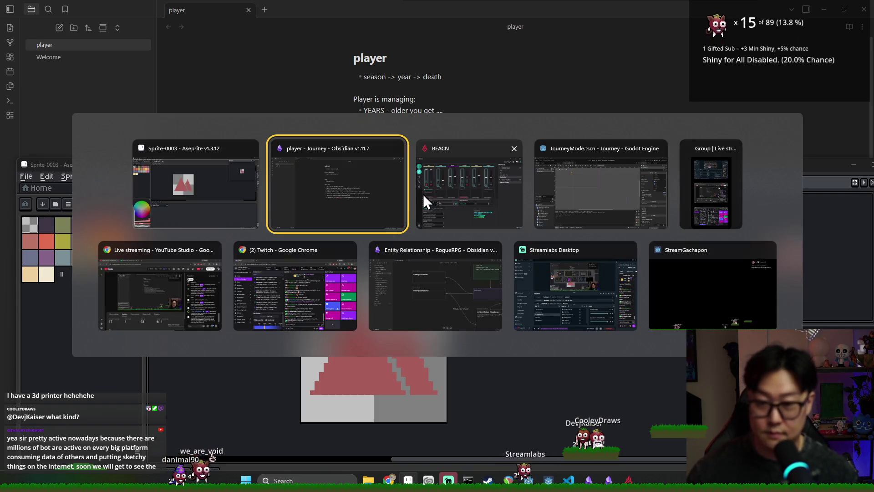
pyautogui.click(423, 196)
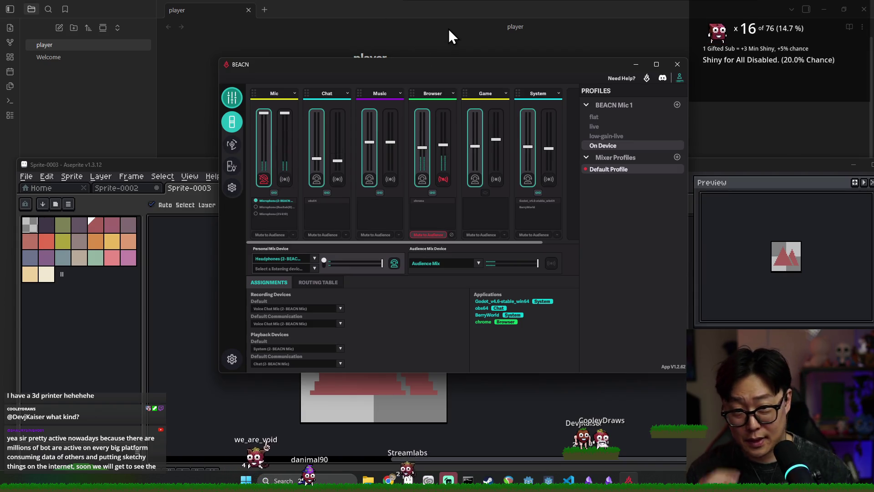
pyautogui.click(708, 165)
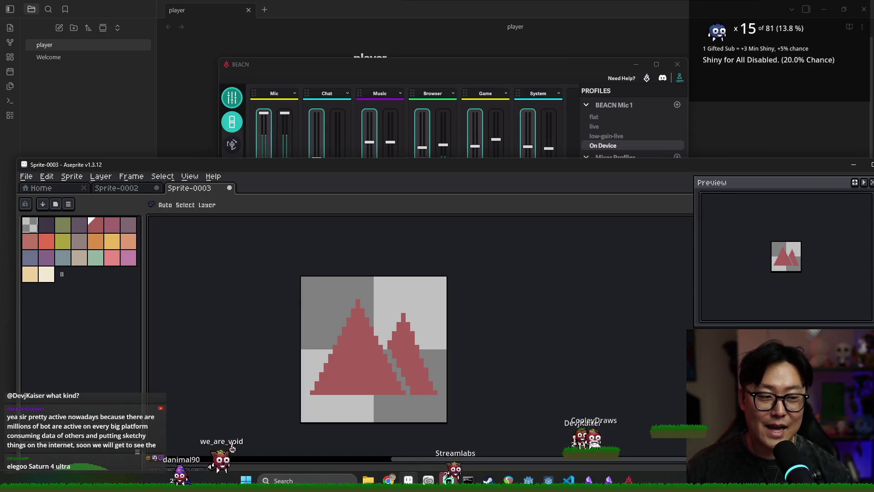
pyautogui.moveTo(531, 178)
pyautogui.mouseDown()
pyautogui.moveTo(473, 41)
pyautogui.moveTo(494, 56)
pyautogui.moveTo(614, 0)
pyautogui.moveTo(523, 5)
pyautogui.mouseUp()
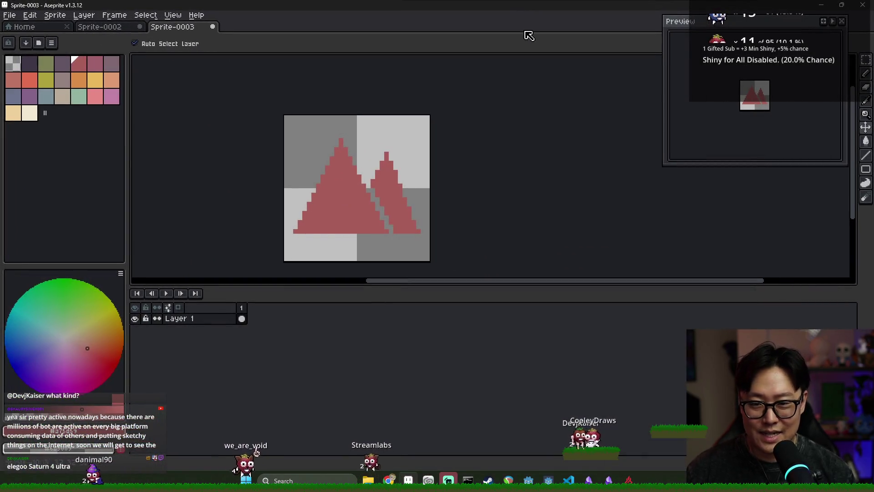
pyautogui.hotkey('alt', 'Tab')
pyautogui.click(443, 223)
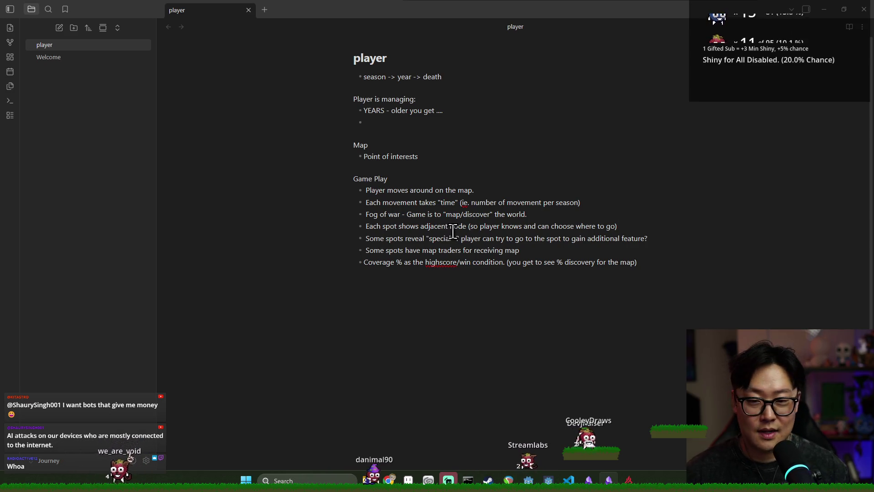
# - Add a Provision bullet that auto-refills on certain node types under the YEARS item
pyautogui.click(395, 110)
pyautogui.click(404, 123)
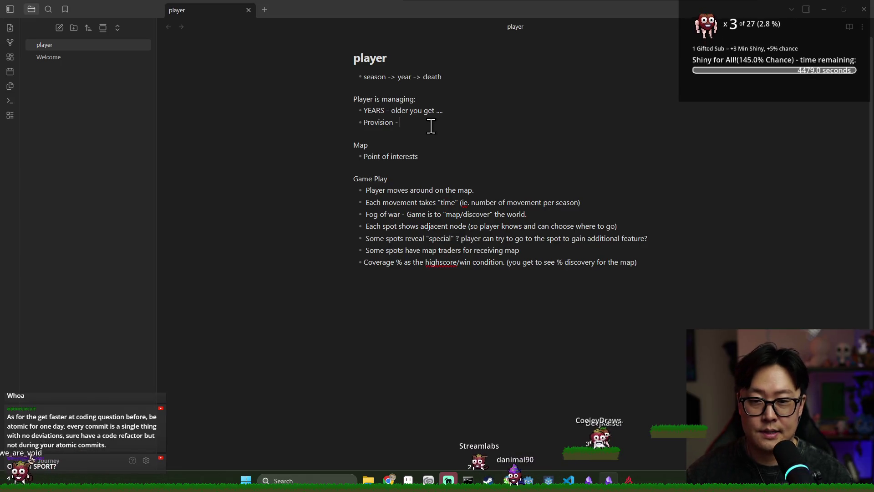
pyautogui.write('Aitp,a')
pyautogui.press('BackSpace')
pyautogui.press('BackSpace')
pyautogui.press('BackSpace')
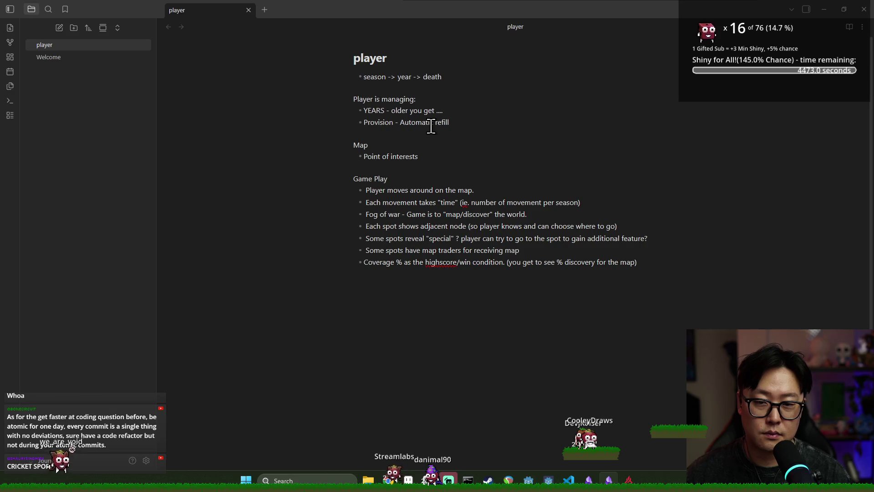
pyautogui.write('on certain n')
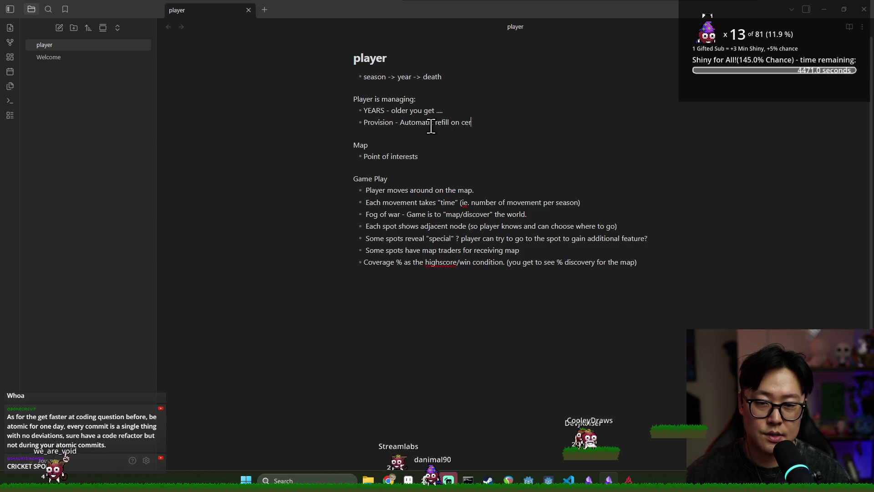
pyautogui.write('ode types')
# - Add 'When provision is empty - each travel reduces health' and 'Health' bullets, plus an empty bullet
pyautogui.press('Return')
pyautogui.press('Return')
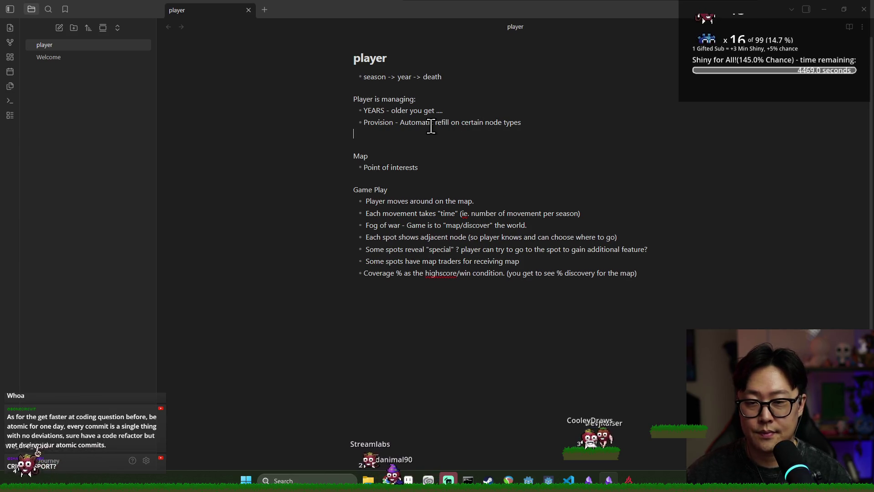
pyautogui.write('- ')
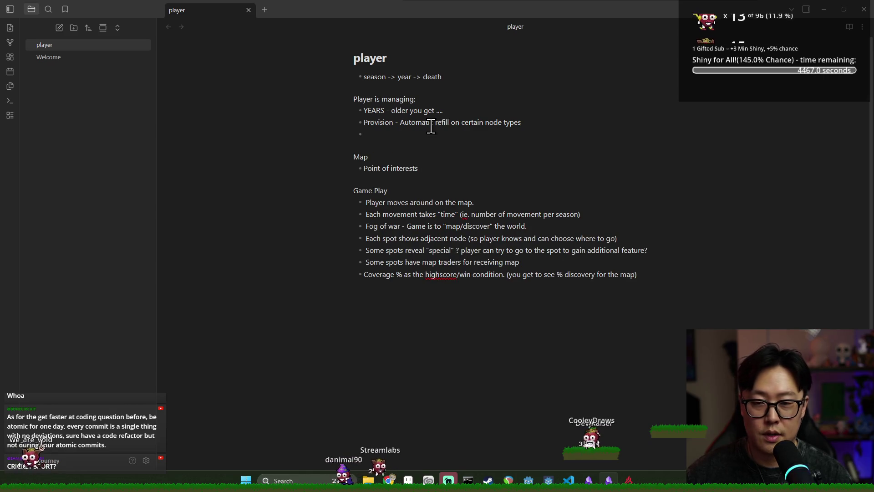
pyautogui.write('When ')
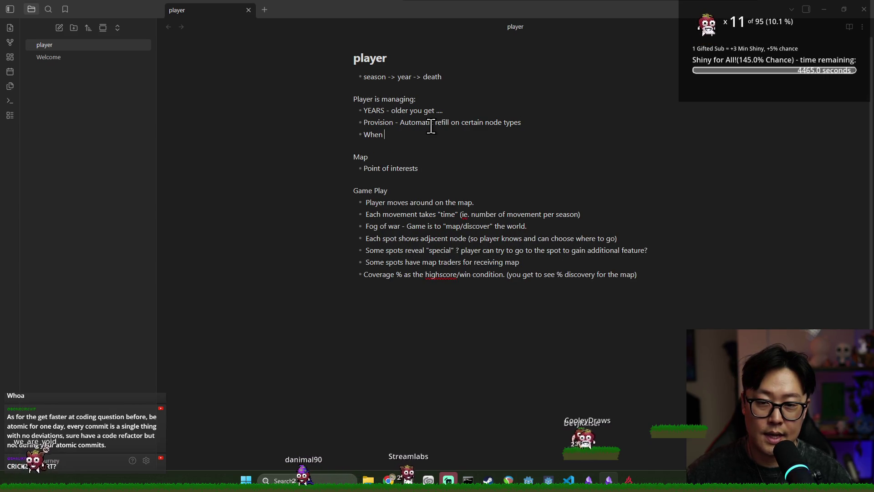
pyautogui.write('provision is empty - each t')
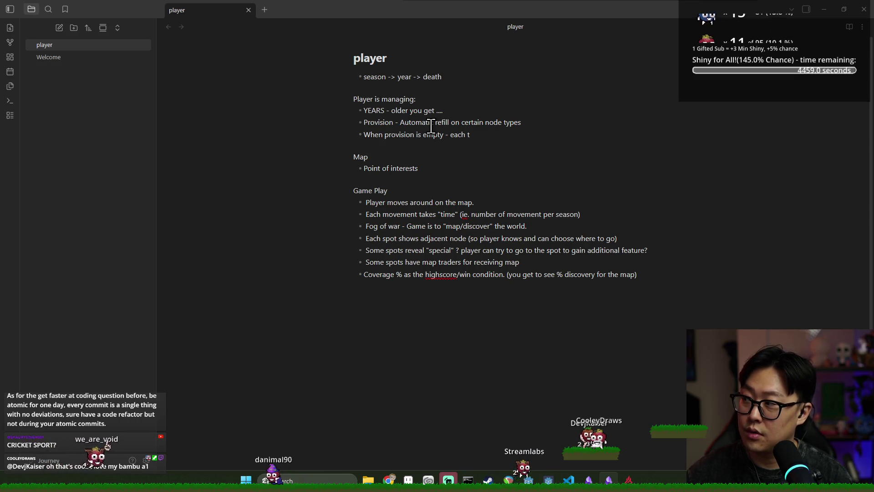
pyautogui.write('ravel r')
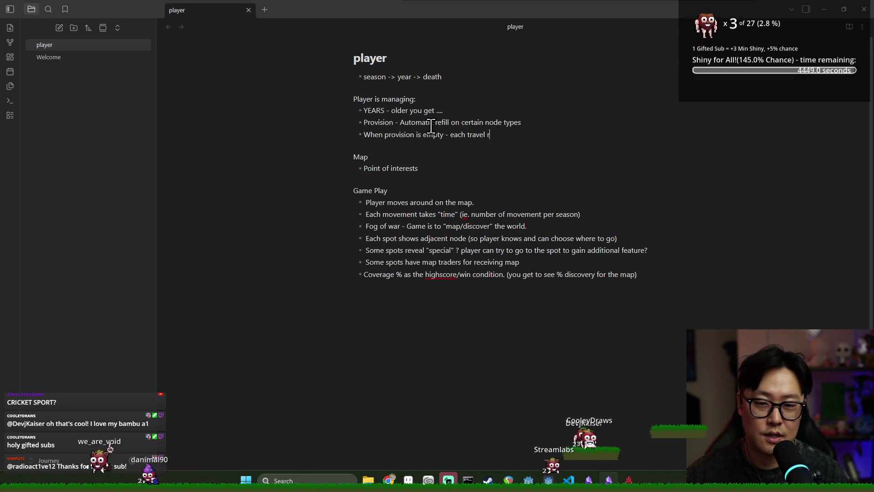
pyautogui.write('lth')
pyautogui.press('Return')
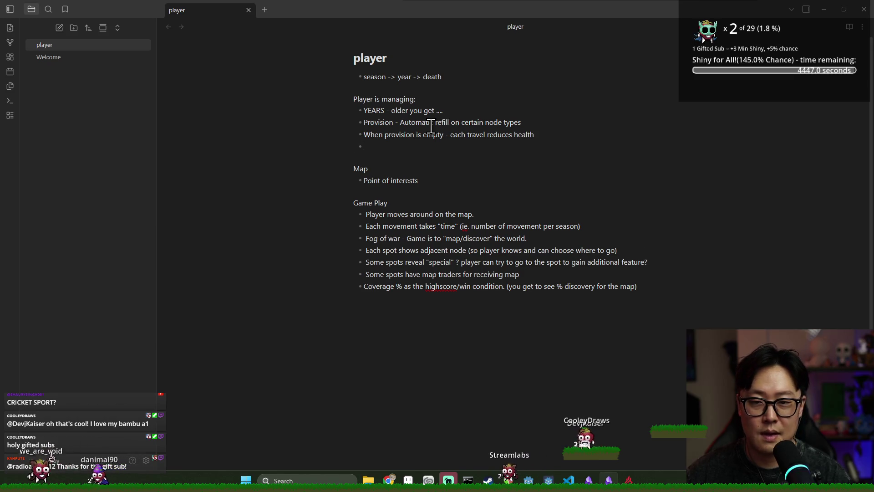
pyautogui.press('Return')
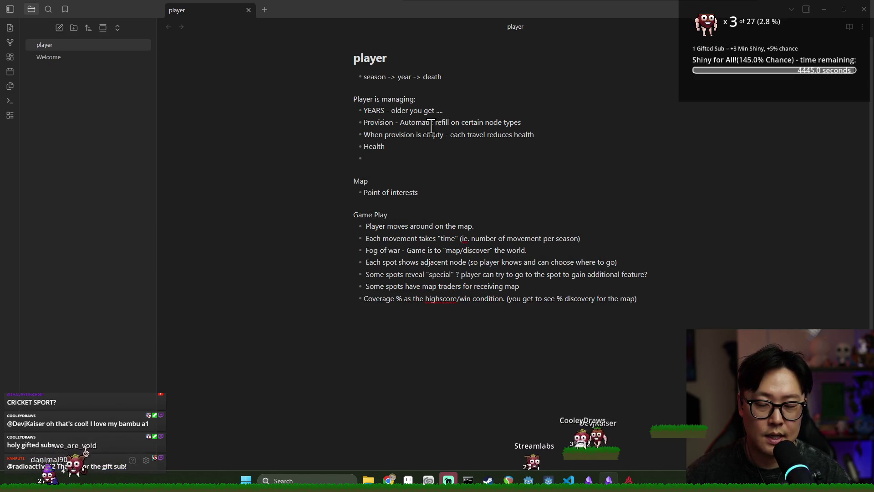
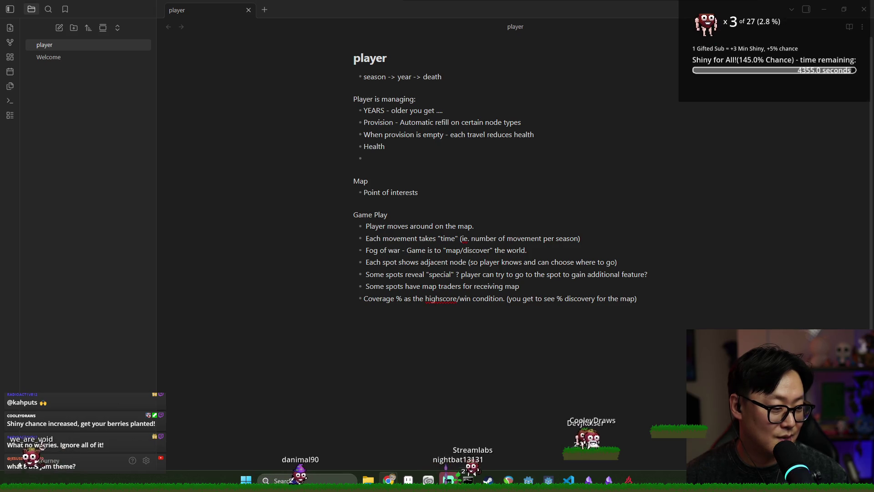
# - Cycle through open windows to the StreamGachapon game, then return to the Obsidian player note
pyautogui.hotkey('alt', 'Tab')
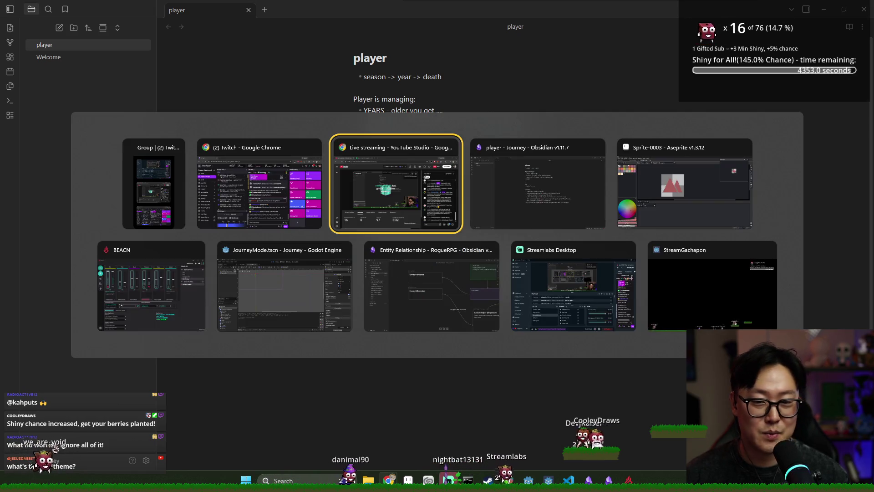
pyautogui.click(683, 297)
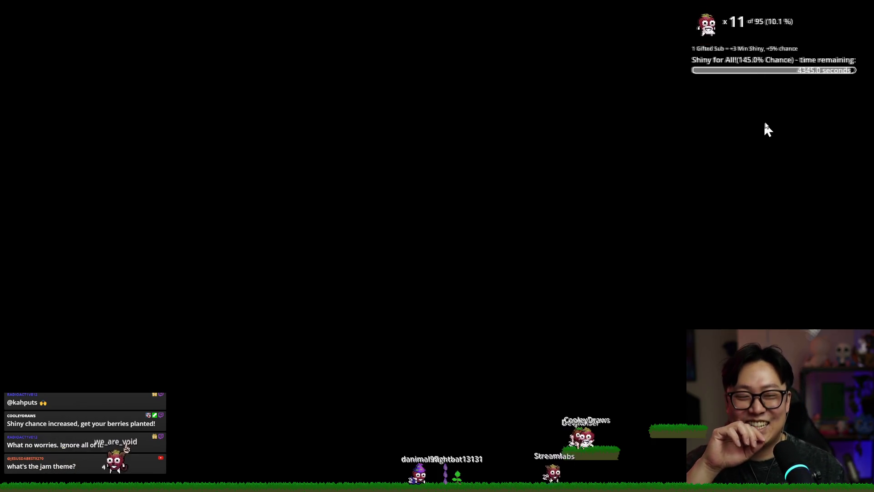
pyautogui.hotkey('alt', 'Tab')
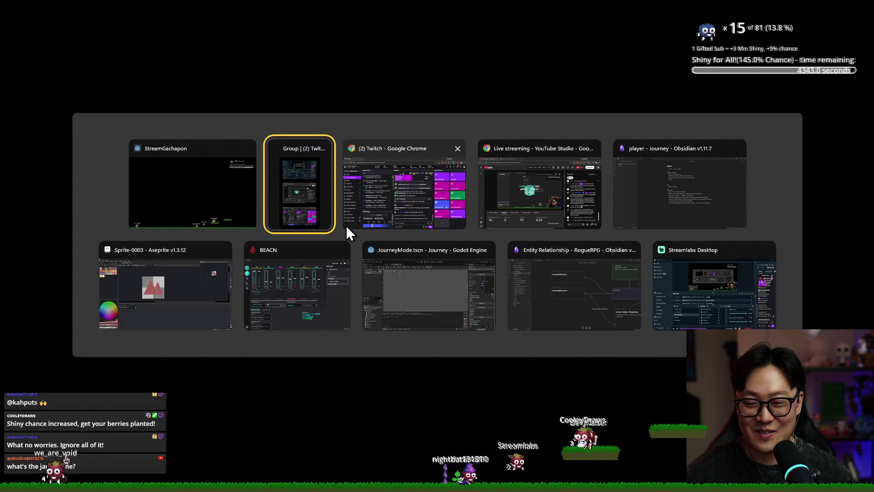
pyautogui.click(420, 223)
pyautogui.hotkey('alt', 'Tab')
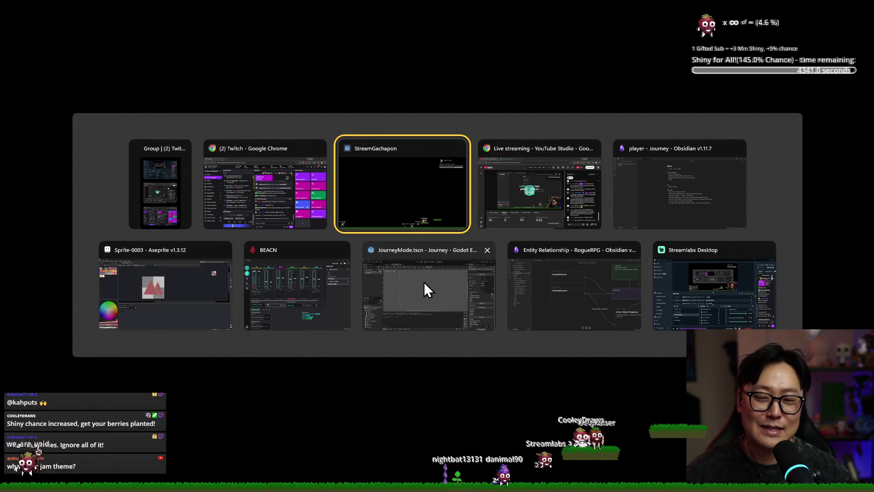
pyautogui.click(624, 205)
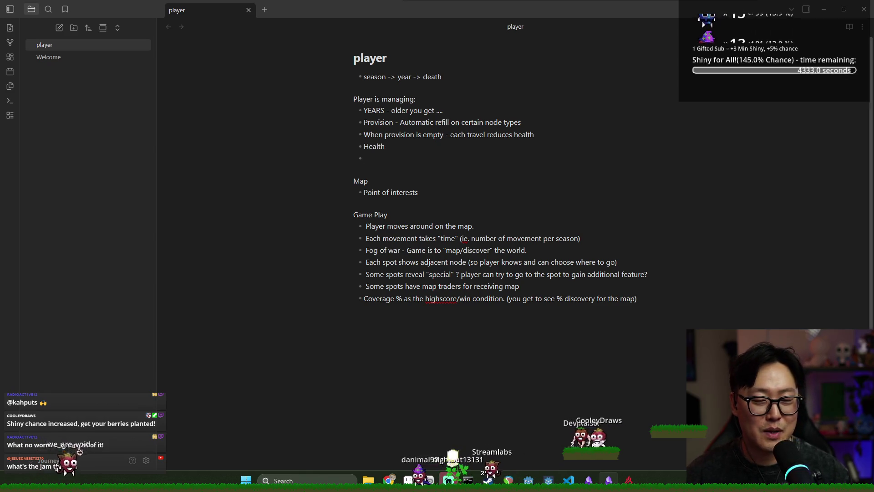
# - Check the game window again, then snap the Godot Wild Jam page to the left half
pyautogui.hotkey('alt', 'Tab')
pyautogui.click(535, 210)
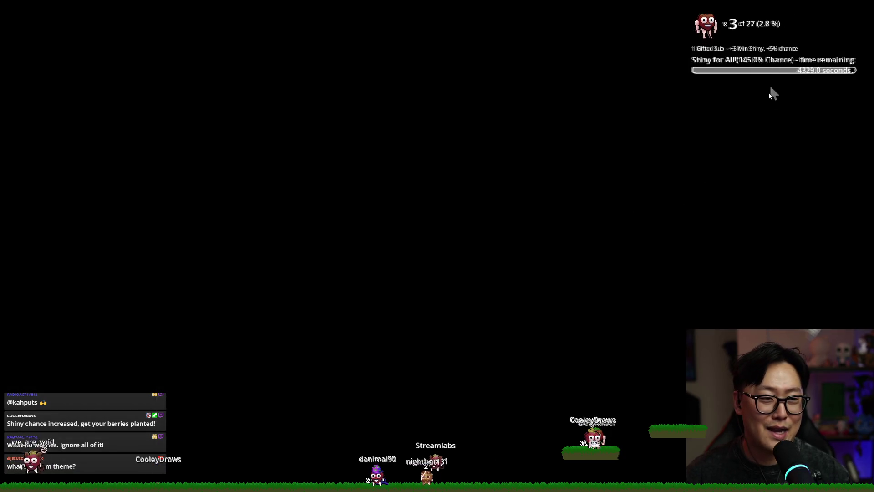
pyautogui.hotkey('alt', 'Tab')
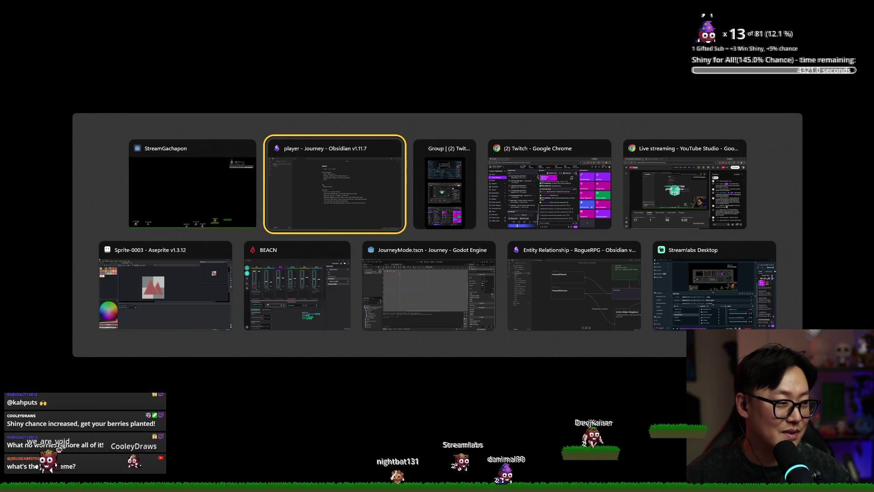
pyautogui.press('Return')
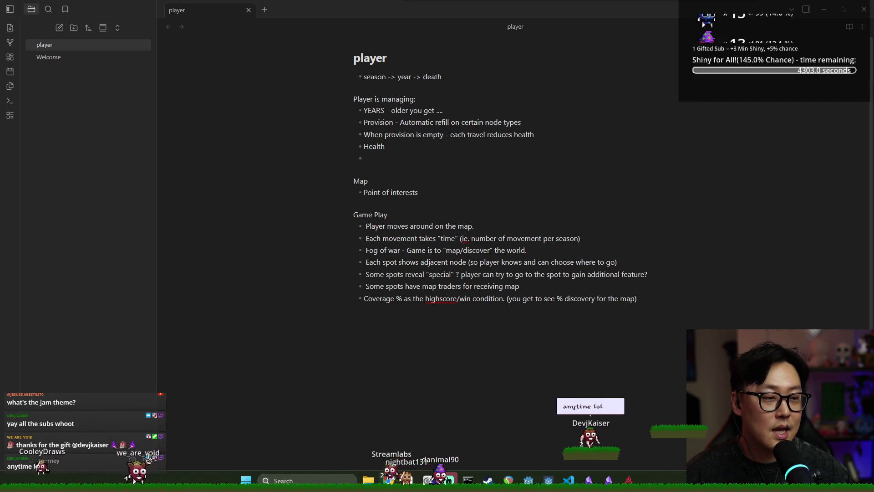
pyautogui.hotkey('alt', 'Tab')
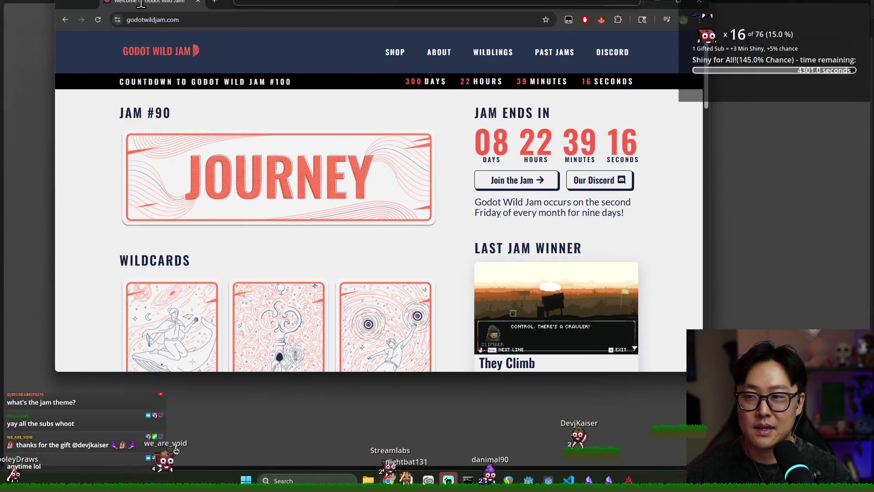
pyautogui.press('super+Left')
# - Maximize the Godot Wild Jam page and scroll through Jam #90's Journey theme and wildcards
pyautogui.moveTo(164, 6)
pyautogui.mouseDown()
pyautogui.moveTo(325, 71)
pyautogui.moveTo(419, 15)
pyautogui.moveTo(424, 3)
pyautogui.mouseUp()
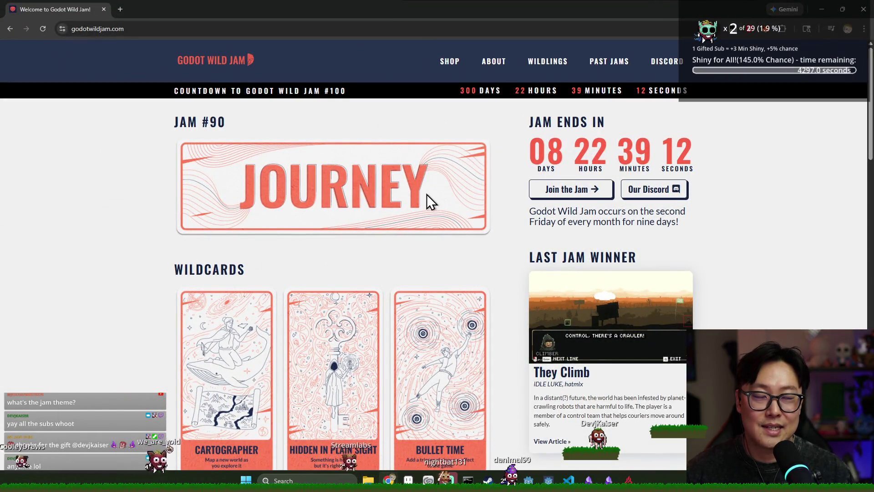
pyautogui.scroll(-2, 427, 194)
pyautogui.scroll(2, 424, 195)
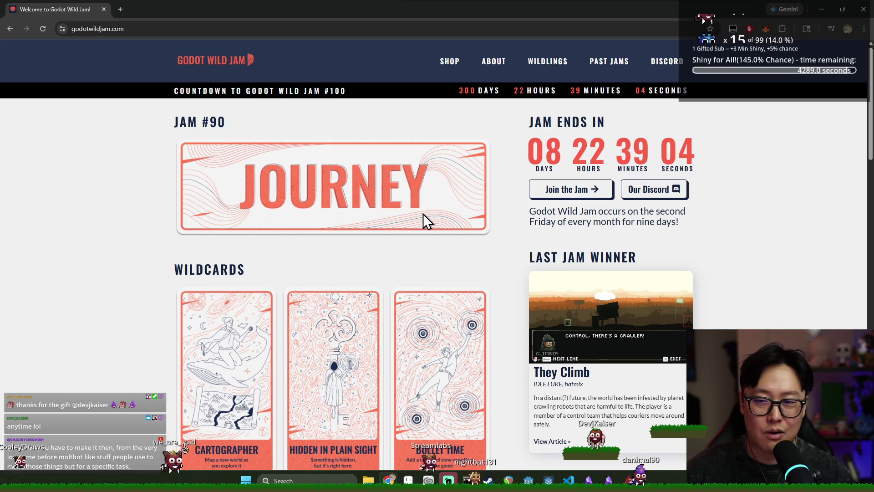
pyautogui.scroll(-3, 423, 214)
pyautogui.scroll(2, 425, 229)
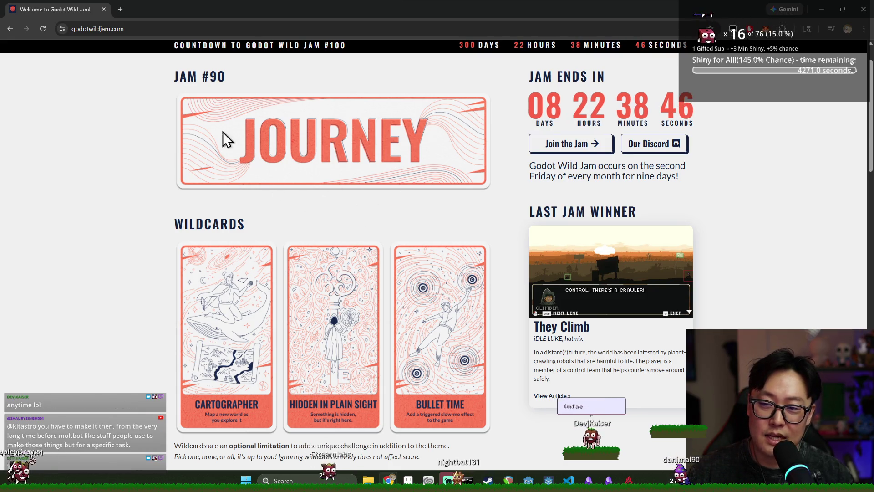
pyautogui.scroll(-3, 292, 207)
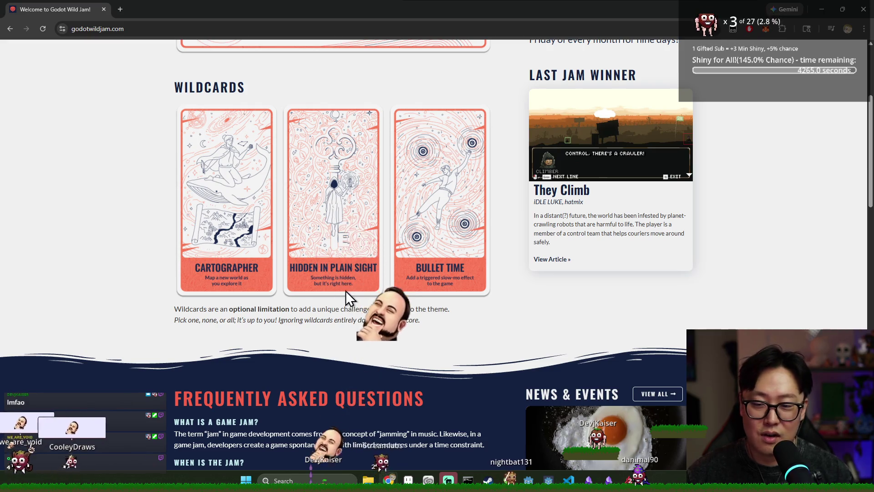
# - Copy the jam page's URL and go back to the Obsidian player note
pyautogui.click(137, 29)
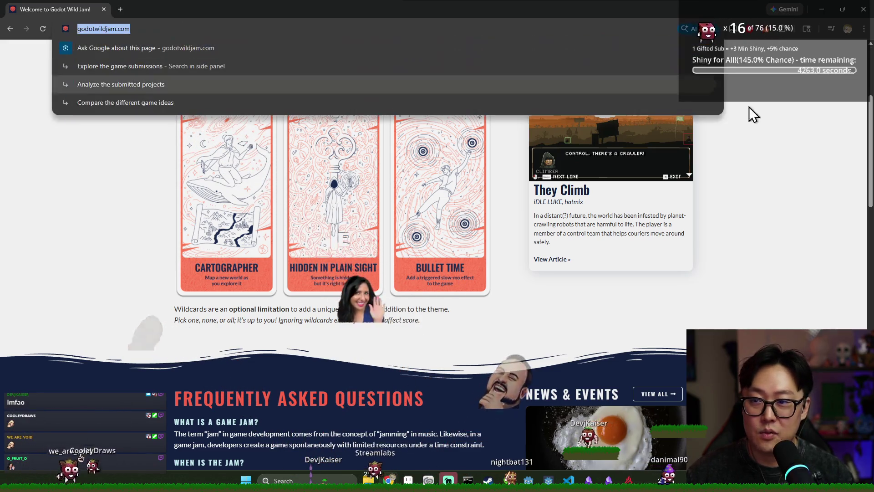
pyautogui.press('Escape')
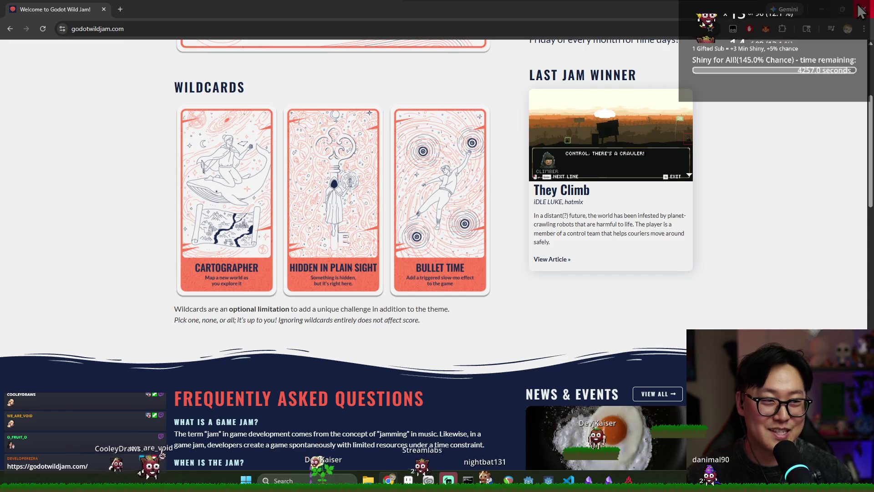
pyautogui.hotkey('alt', 'Tab')
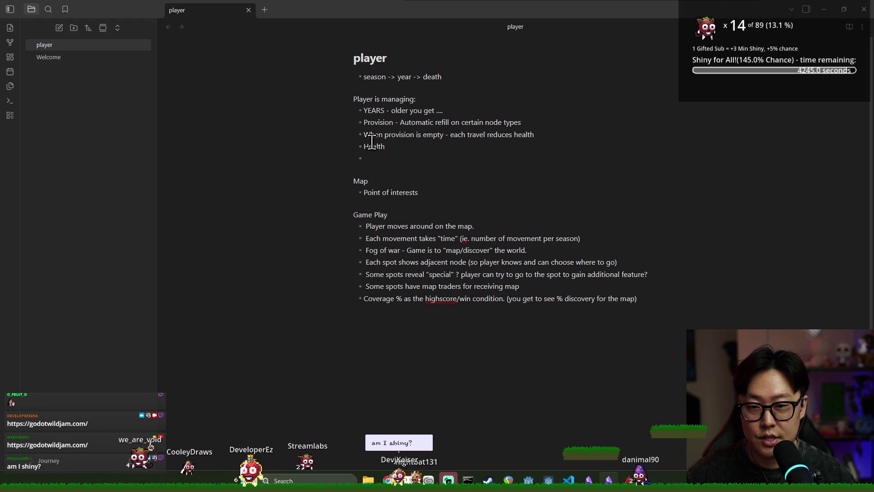
# - Delete the description after YEARS so the bullet reads just 'YEARS'
pyautogui.moveTo(379, 148)
pyautogui.mouseDown()
pyautogui.moveTo(363, 135)
pyautogui.moveTo(365, 122)
pyautogui.moveTo(440, 111)
pyautogui.mouseUp()
pyautogui.click(388, 122)
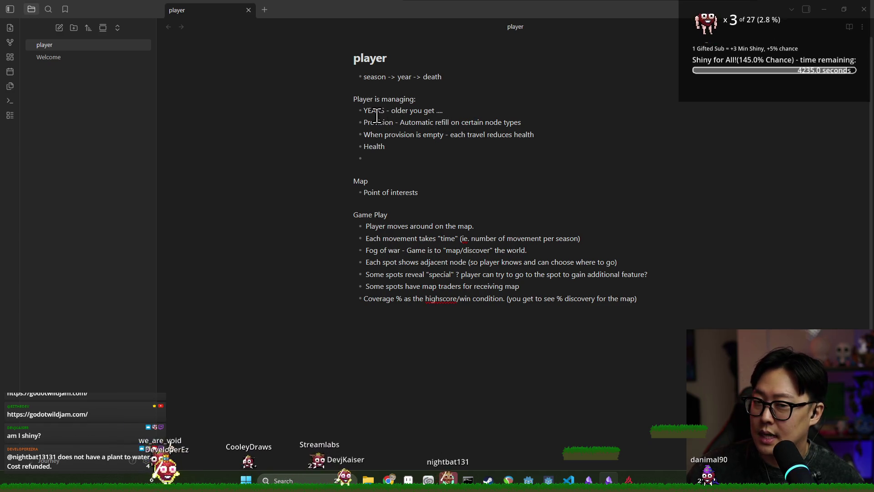
pyautogui.moveTo(362, 111); pyautogui.dragTo(454, 111)
pyautogui.click(456, 118)
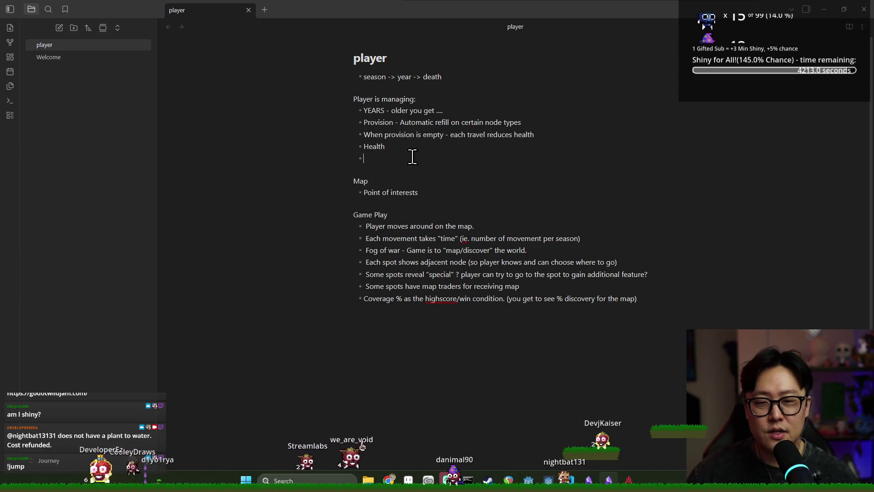
pyautogui.moveTo(391, 111); pyautogui.dragTo(460, 113)
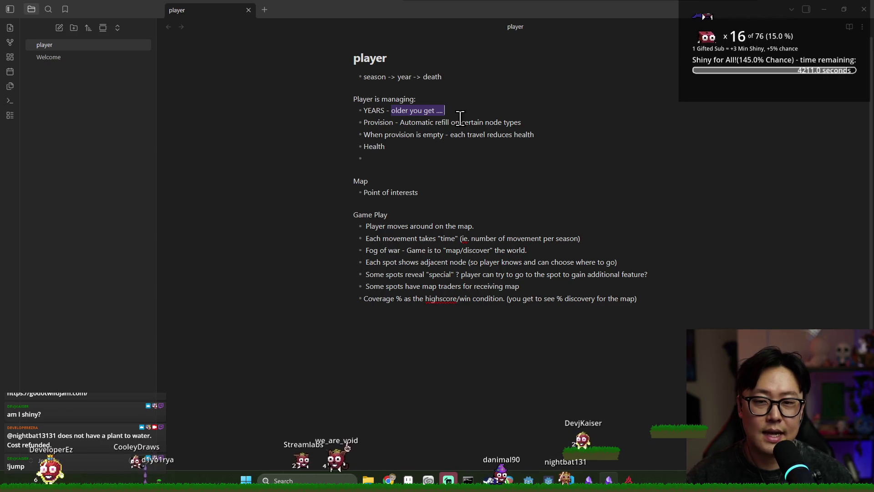
pyautogui.press('BackSpace')
pyautogui.press('BackSpace')
pyautogui.press('BackSpace')
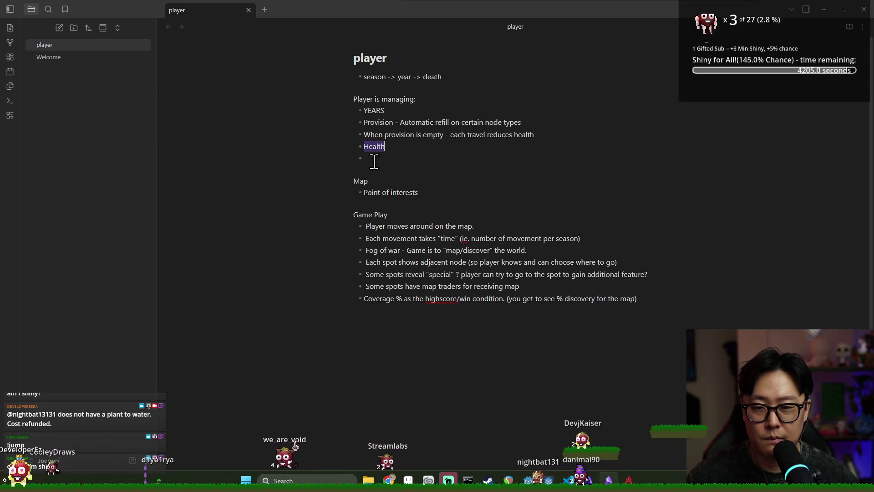
# - Remove the empty bullet under Health so Map moves up a line
pyautogui.doubleClick(372, 122)
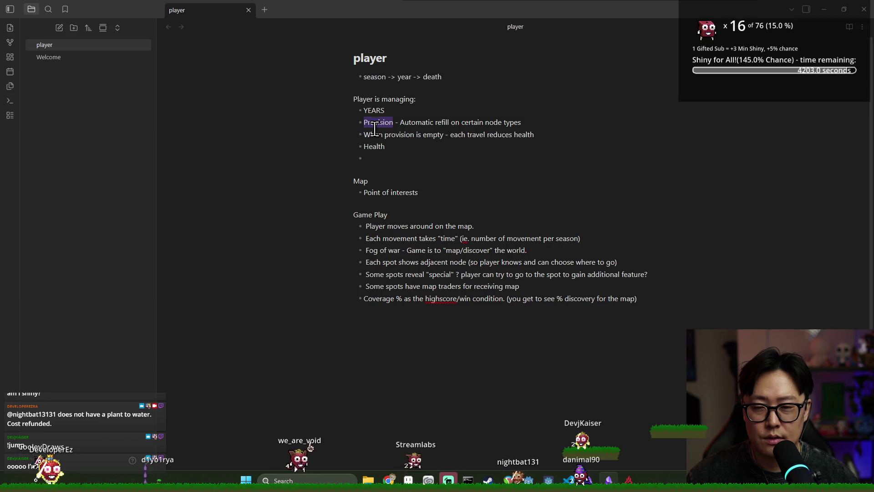
pyautogui.click(380, 157)
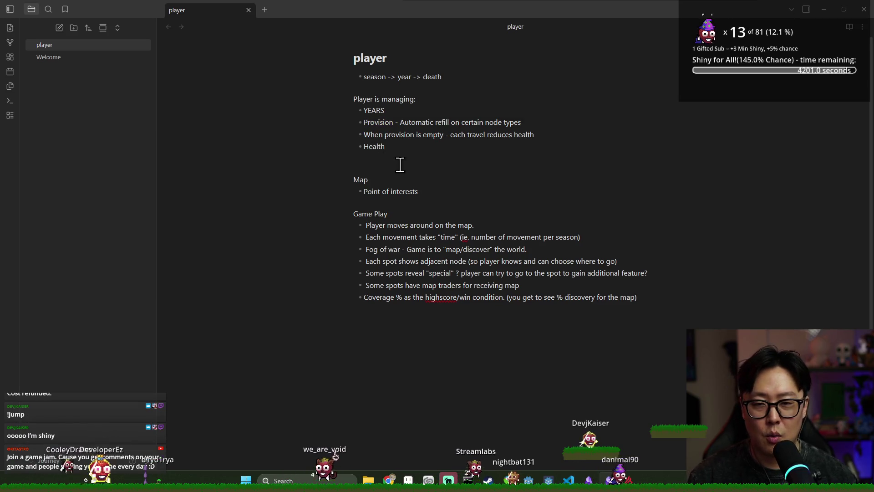
pyautogui.press('BackSpace')
pyautogui.press('BackSpace')
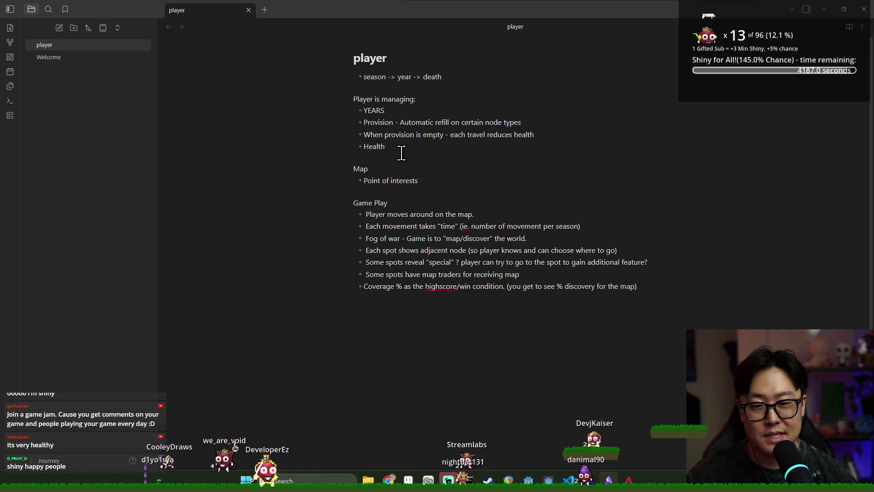
pyautogui.hotkey('alt', 'Tab')
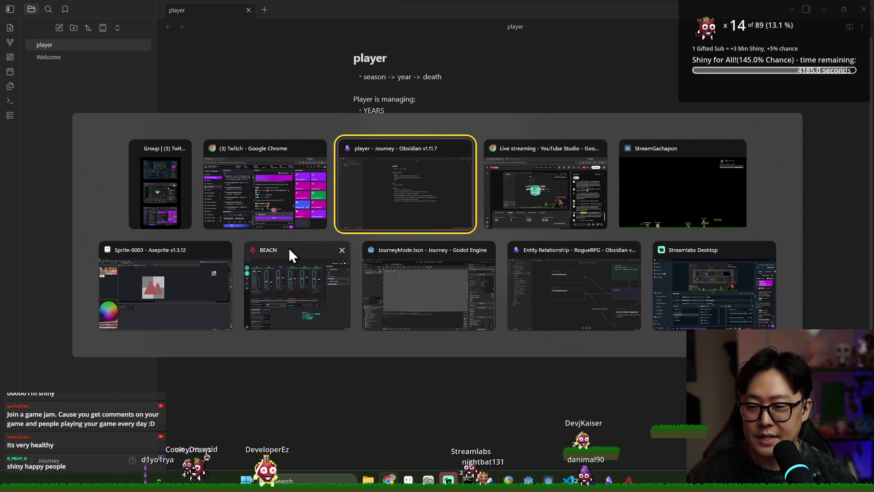
pyautogui.click(154, 310)
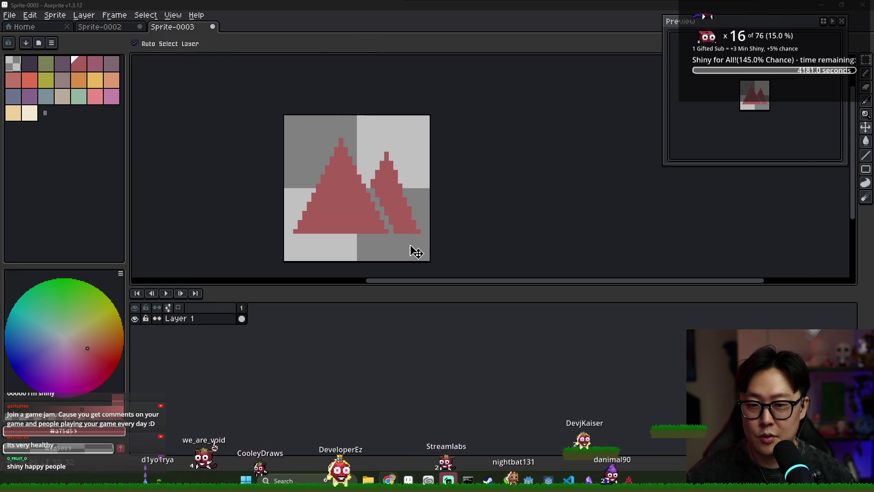
pyautogui.hotkey('alt', 'Tab')
pyautogui.click(556, 201)
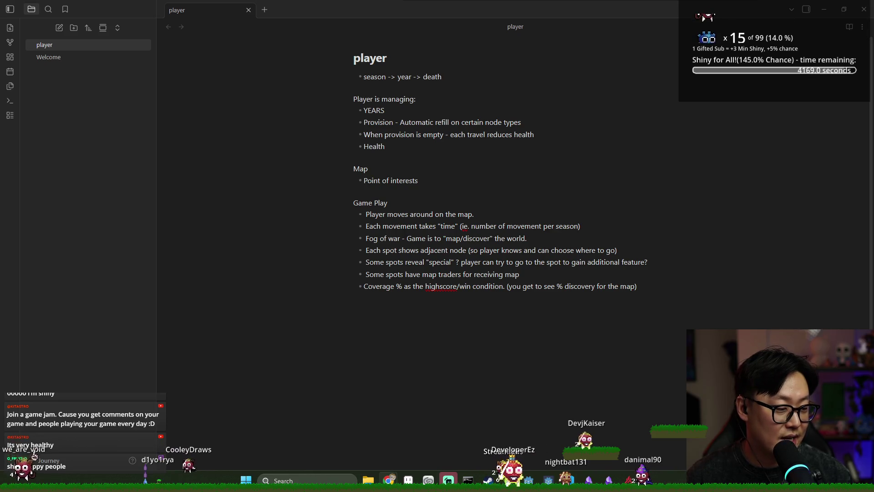
pyautogui.hotkey('alt', 'Tab')
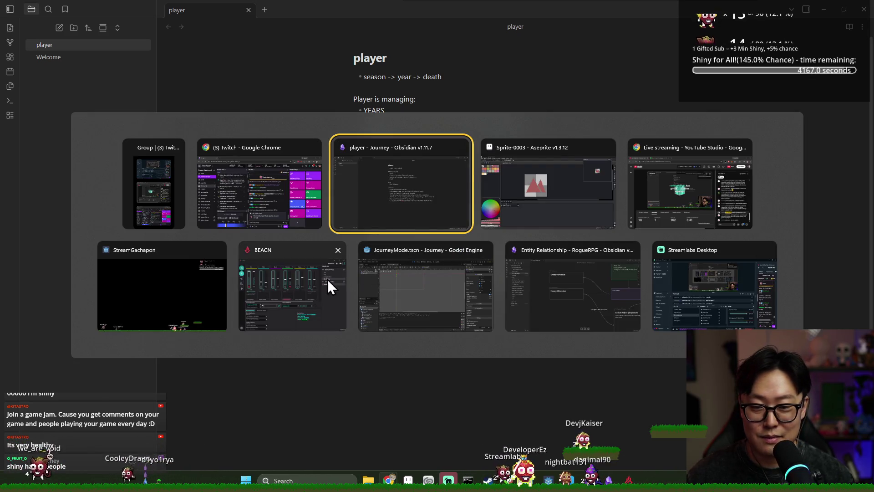
pyautogui.click(225, 282)
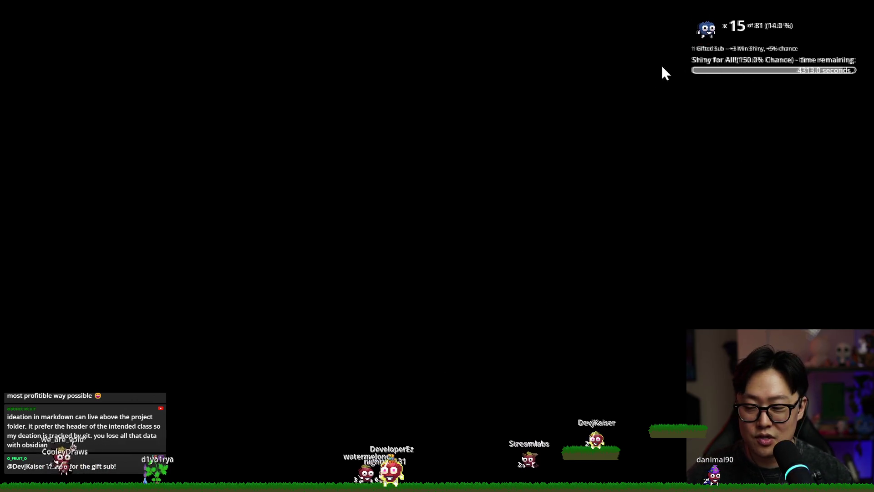
pyautogui.hotkey('alt', 'Tab')
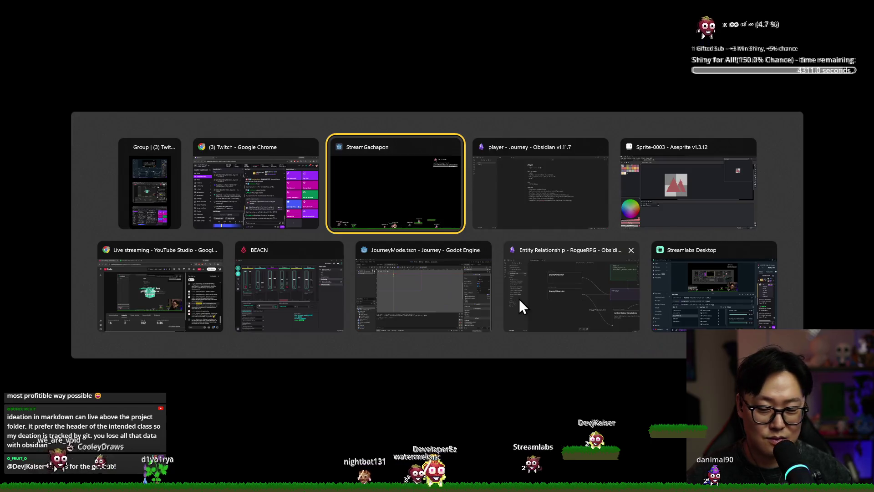
pyautogui.click(538, 205)
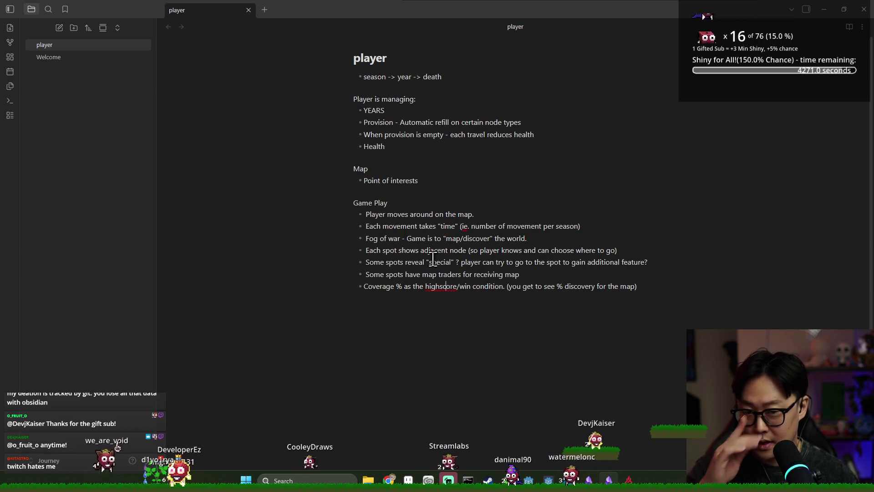
pyautogui.click(661, 308)
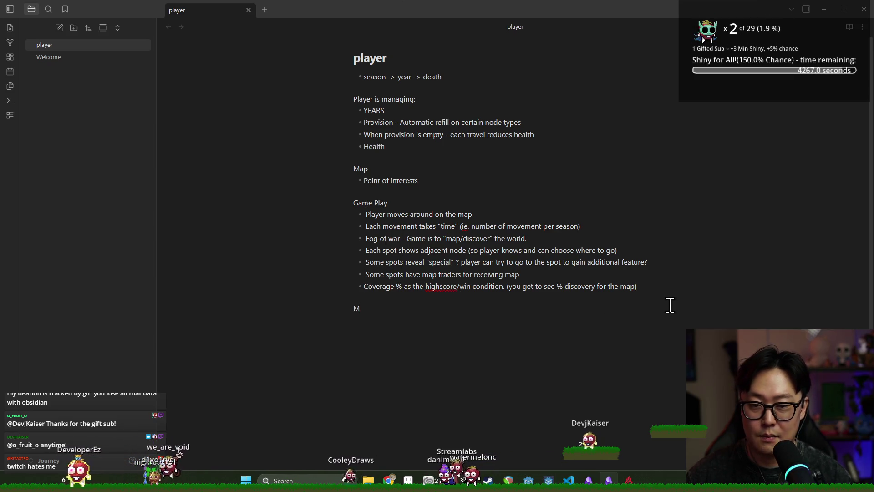
# - Add indented sub-items Mountain Pass, Village and Special Interest under Point of interests
pyautogui.press('Return')
pyautogui.press('Tab')
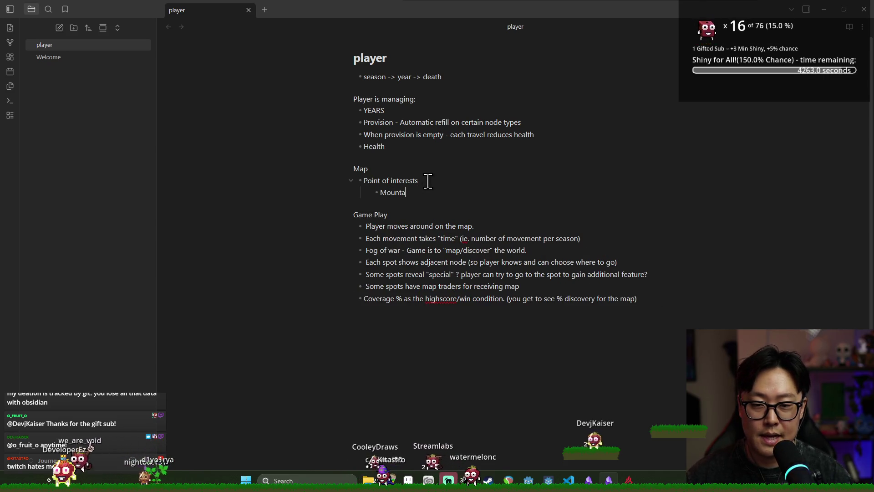
pyautogui.press('Return')
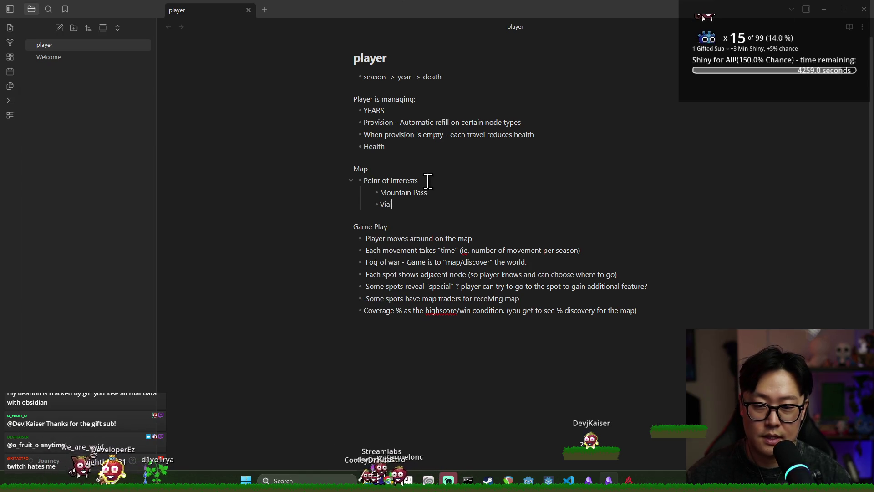
pyautogui.write('e')
pyautogui.press('Return')
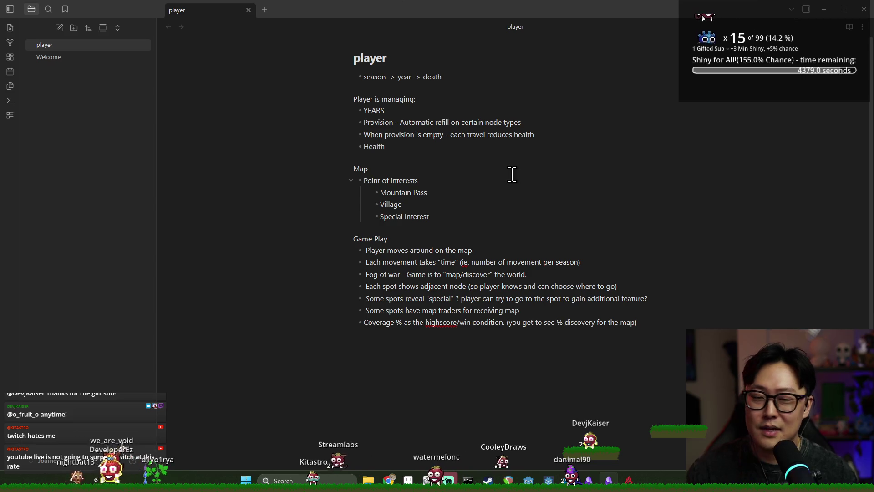
# - Insert Forest, Ruin and Swamp as sub-items directly below Village
pyautogui.click(425, 204)
pyautogui.press('Return')
pyautogui.press('Return')
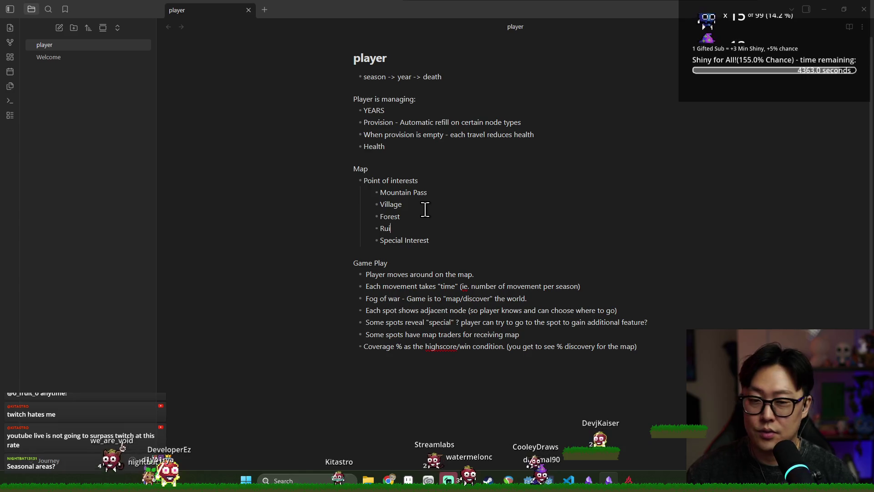
pyautogui.write('n')
pyautogui.press('Return')
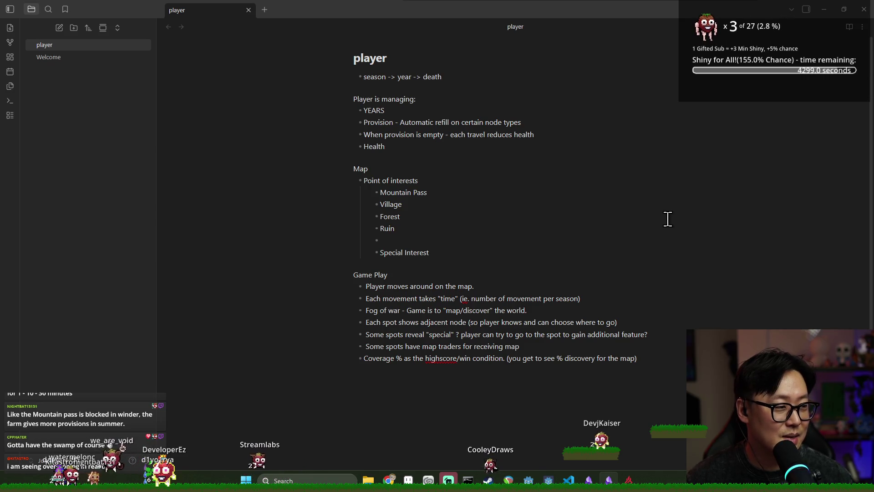
pyautogui.moveTo(431, 156); pyautogui.dragTo(357, 111)
pyautogui.click(418, 199)
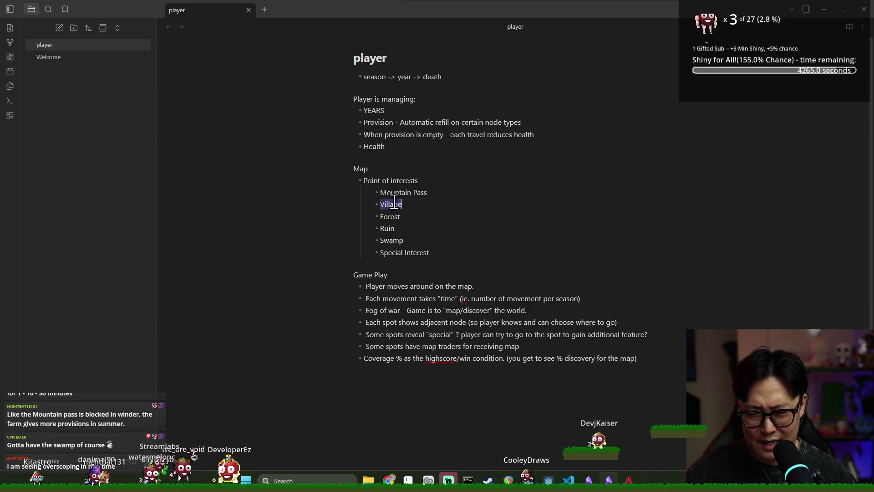
pyautogui.press('Return')
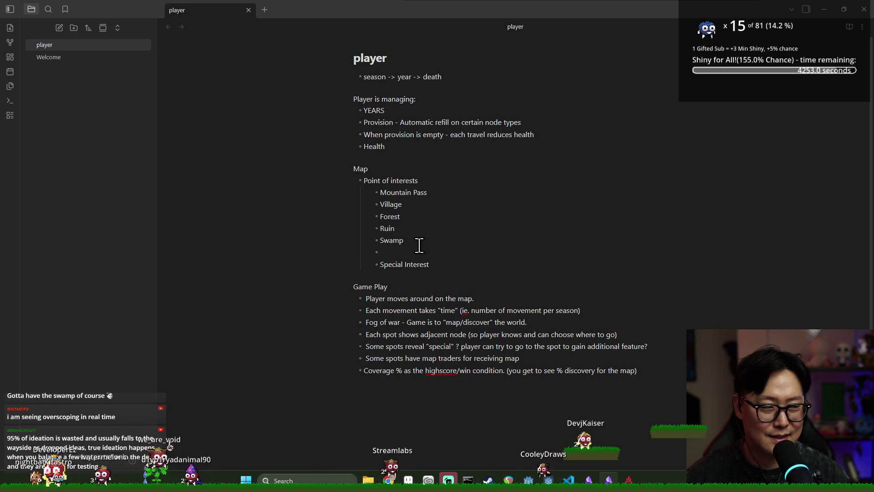
# - Add Lake after Swamp, delete the Special Interest item, and start a new sub-item below Lake
pyautogui.write('L')
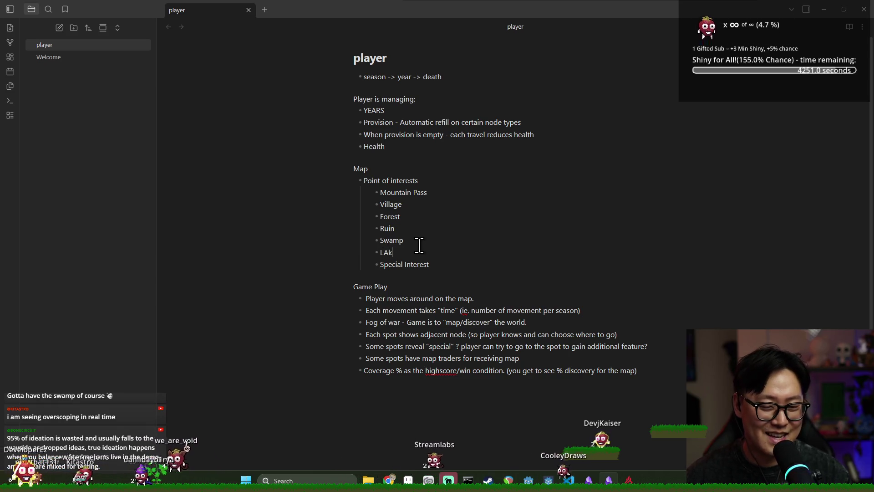
pyautogui.write('ake')
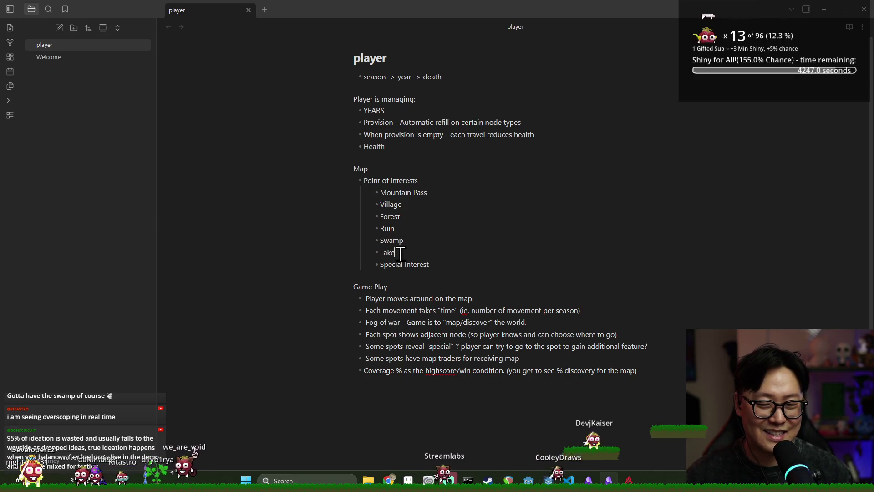
pyautogui.moveTo(441, 257)
pyautogui.mouseDown()
pyautogui.moveTo(377, 219)
pyautogui.moveTo(396, 194)
pyautogui.moveTo(431, 261)
pyautogui.moveTo(418, 254)
pyautogui.mouseUp()
pyautogui.press('BackSpace')
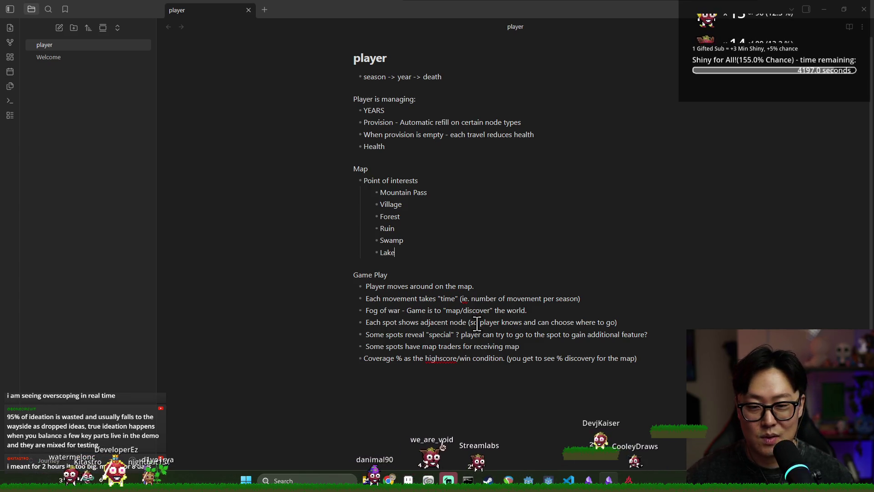
pyautogui.press('Return')
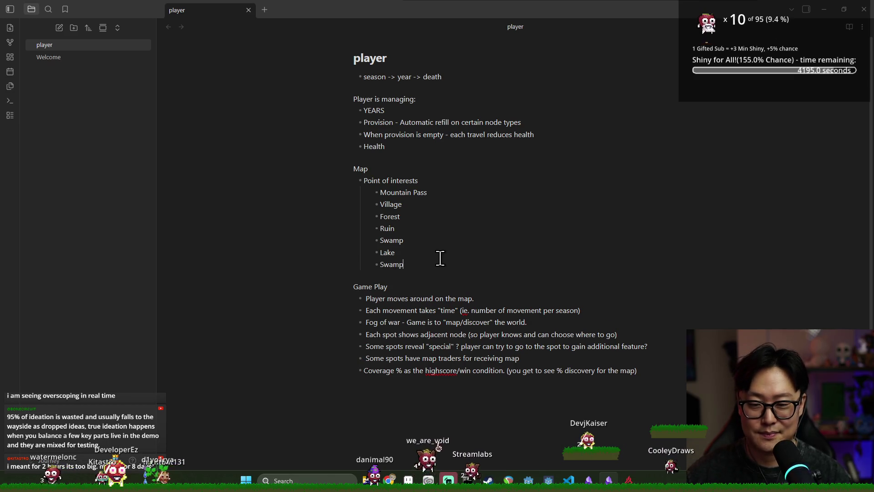
pyautogui.hotkey('alt', 'Tab')
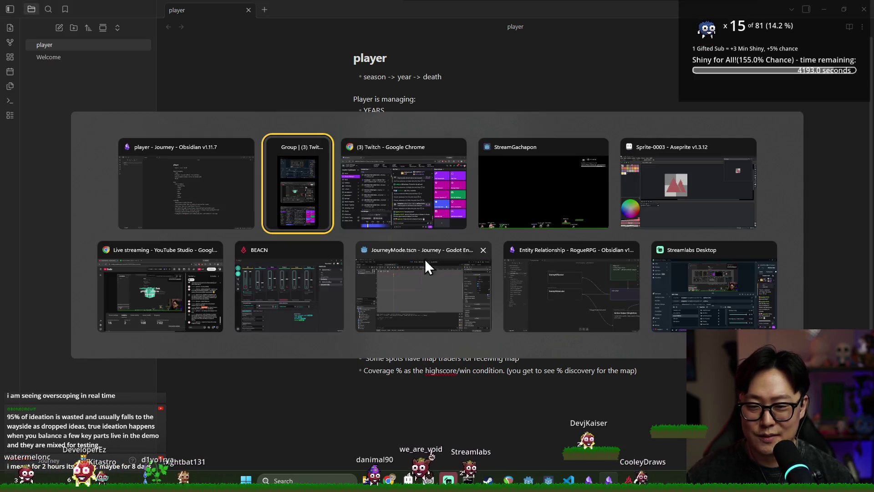
# - Bring Aseprite's Sprite-0003 red-mountain sketch to the front, cancelling the save
pyautogui.press('Tab')
pyautogui.press('Tab')
pyautogui.press('Tab')
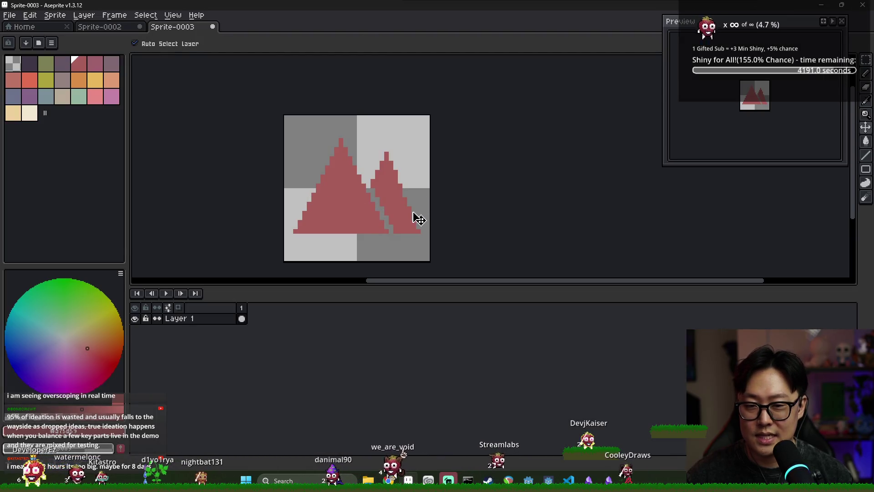
pyautogui.hotkey('ctrl', 's')
pyautogui.press('Escape')
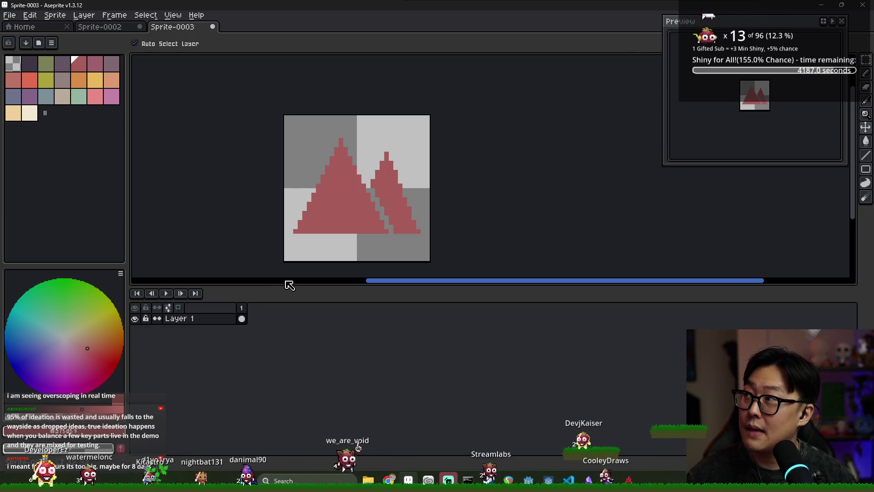
pyautogui.rightClick(220, 328)
pyautogui.click(193, 321)
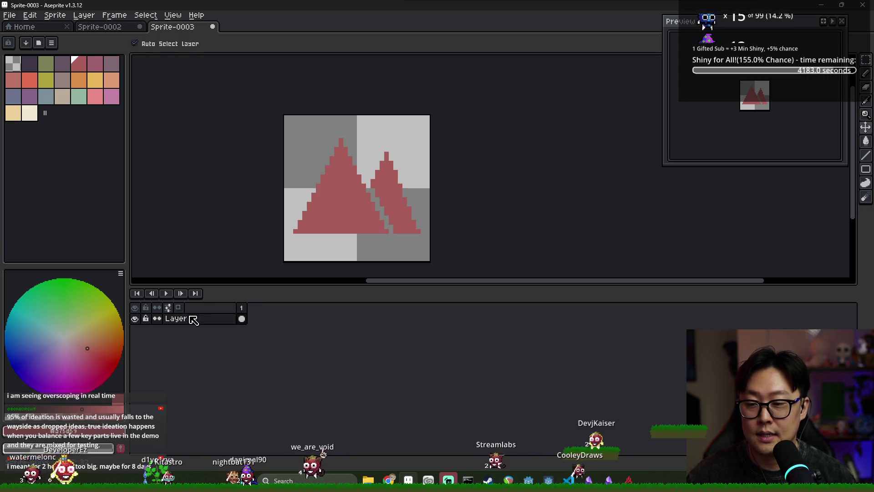
# - Create a new 320×320 px sprite
pyautogui.click(15, 17)
pyautogui.click(30, 32)
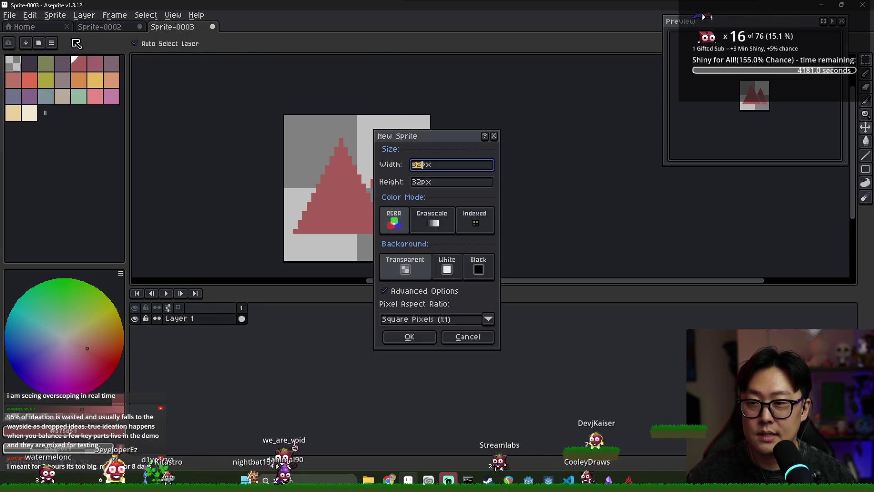
pyautogui.write('0')
pyautogui.press('Tab')
pyautogui.write('320')
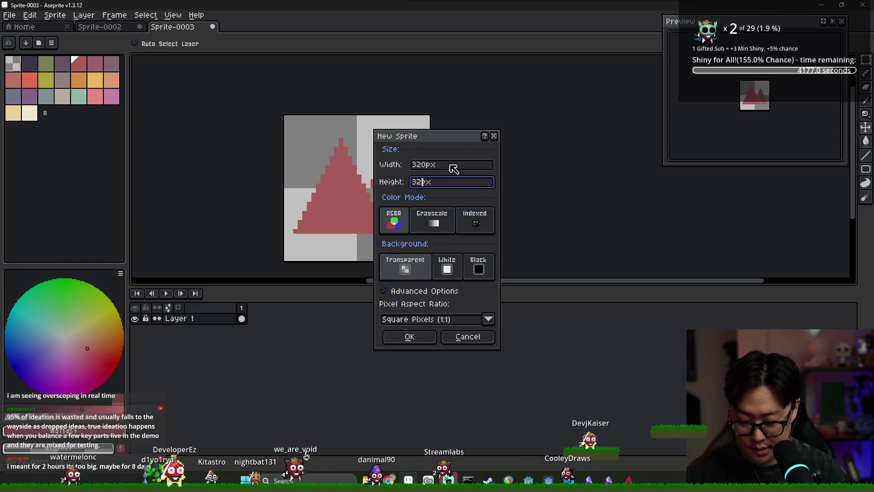
pyautogui.press('Return')
# - Load the sunlit palette preset and close Sprite-0003 without saving
pyautogui.scroll(3, 456, 131)
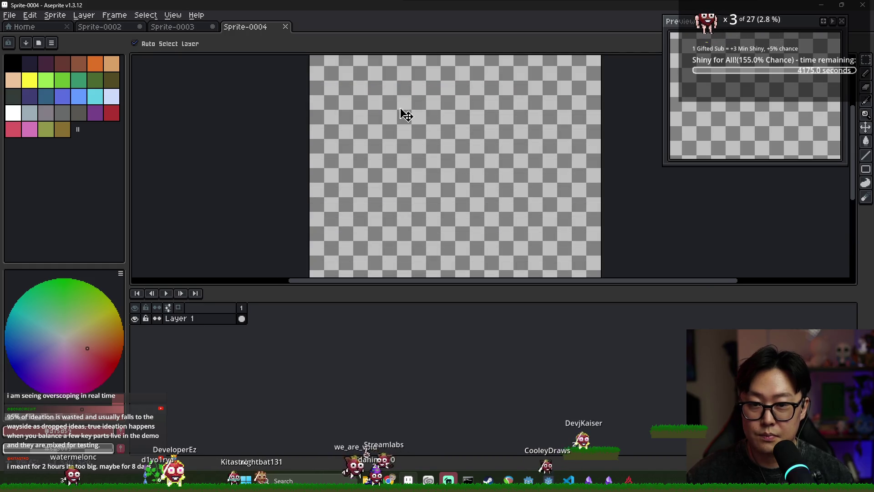
pyautogui.click(39, 43)
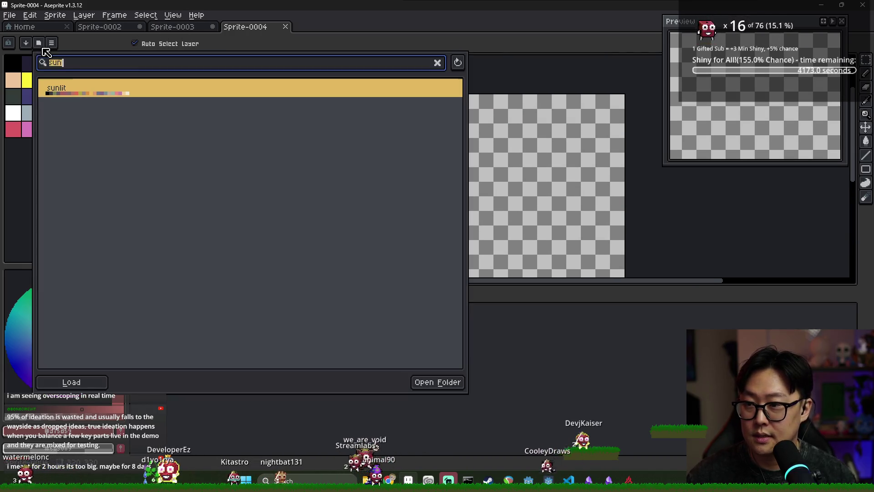
pyautogui.click(101, 89)
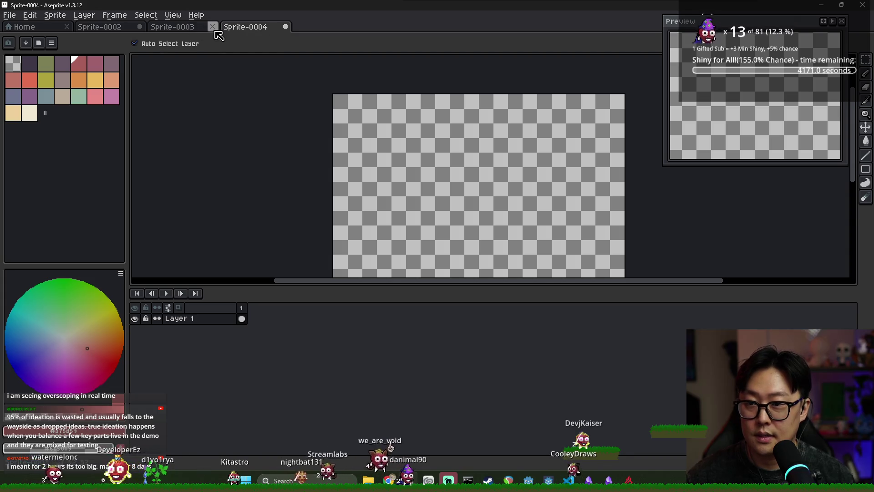
pyautogui.click(212, 27)
pyautogui.click(436, 263)
# - Set the grid to 32×32 px in Grid Settings
pyautogui.click(145, 15)
pyautogui.moveTo(173, 15)
pyautogui.moveTo(182, 65)
pyautogui.click(327, 65)
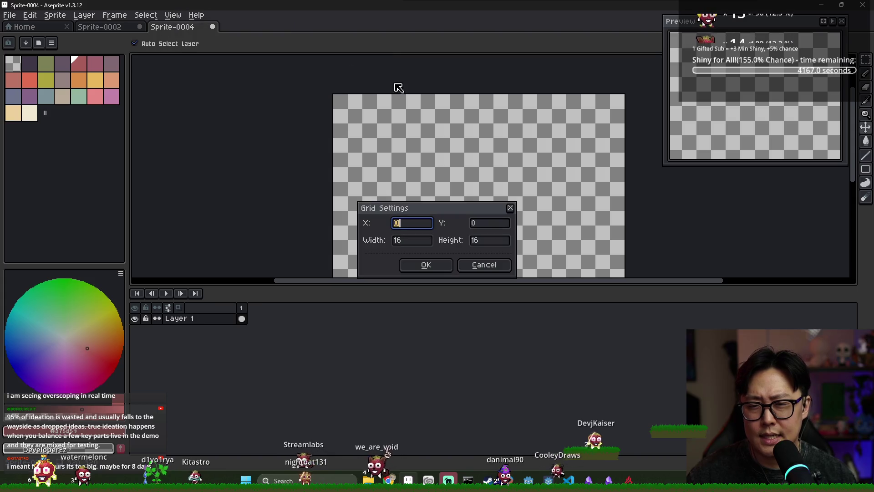
pyautogui.doubleClick(412, 240)
pyautogui.write('32')
pyautogui.doubleClick(490, 240)
pyautogui.write('32')
pyautogui.click(425, 265)
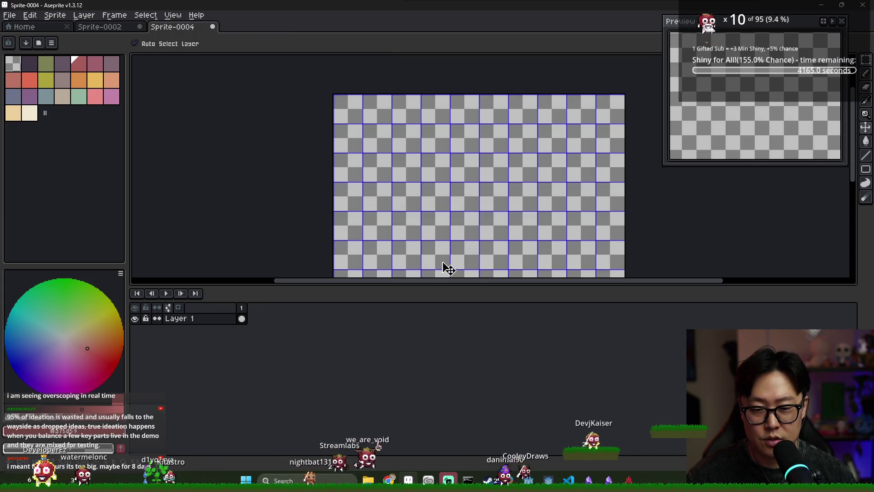
# - Pick the reddish palette colour for drawing
pyautogui.scroll(1, 337, 112)
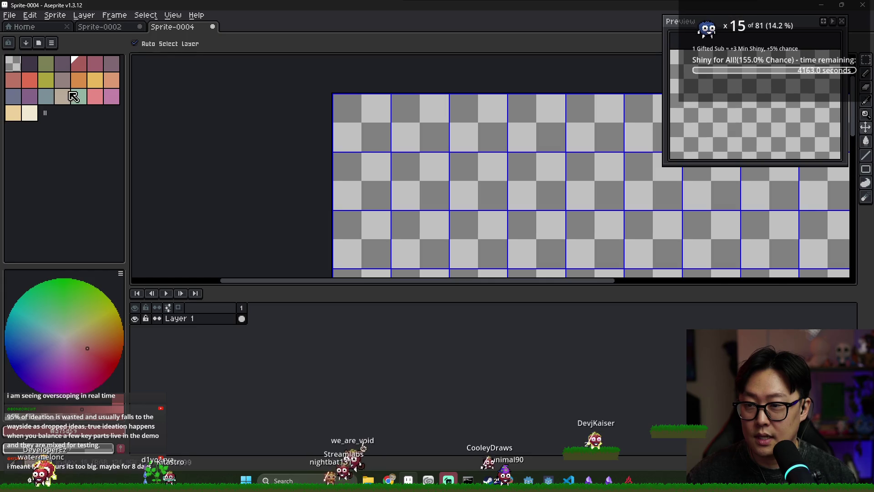
pyautogui.click(19, 82)
pyautogui.scroll(1, 332, 133)
pyautogui.scroll(-1, 322, 114)
pyautogui.hotkey('alt', 'Tab')
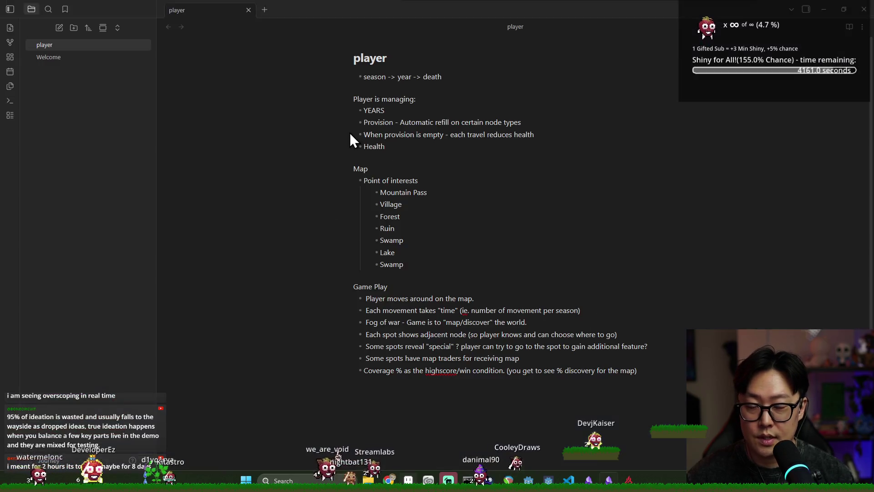
pyautogui.hotkey('alt', 'Tab')
pyautogui.scroll(1, 308, 111)
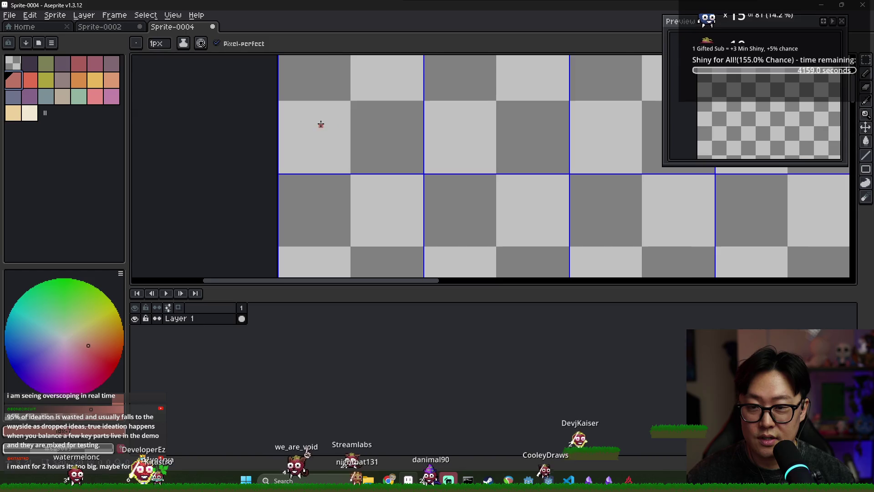
# - Close the red curve's outline and fill its interior red
pyautogui.scroll(-1, 321, 118)
pyautogui.scroll(1, 321, 117)
pyautogui.scroll(-1, 316, 119)
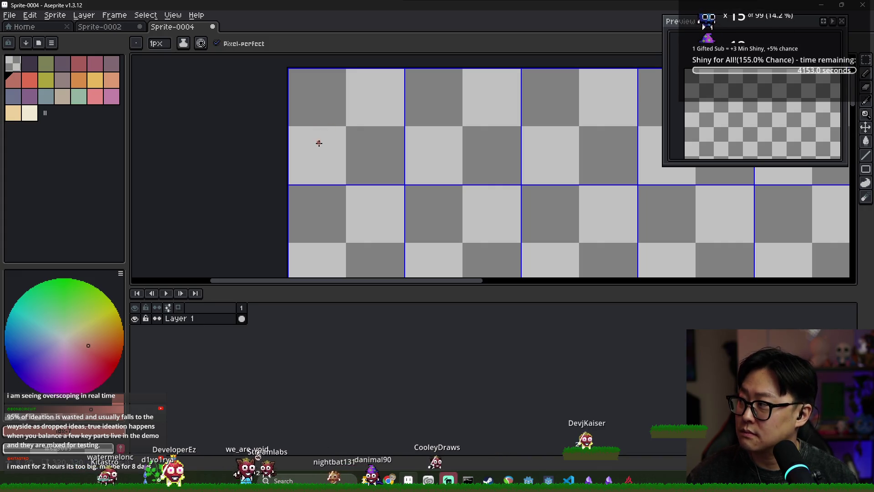
pyautogui.moveTo(391, 138); pyautogui.dragTo(381, 174)
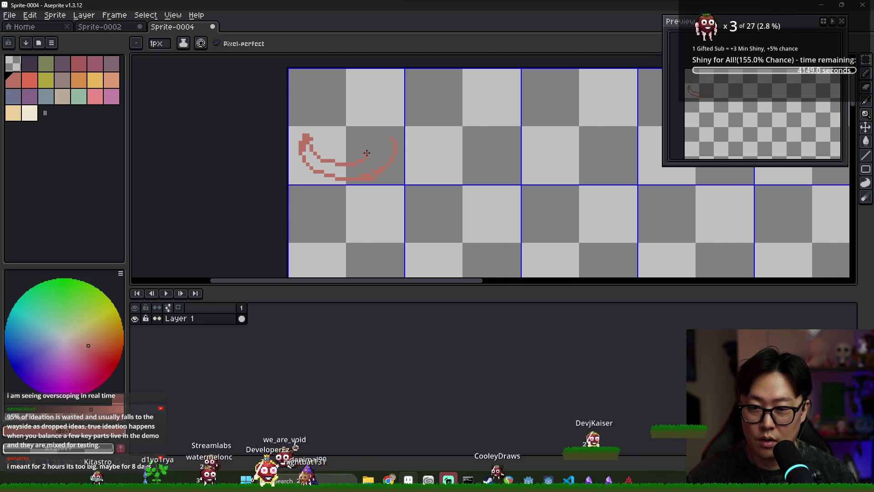
pyautogui.press('g')
pyautogui.click(360, 172)
# - Draw an orange corner line and fill the orange rectangle outline solid
pyautogui.scroll(1, 361, 174)
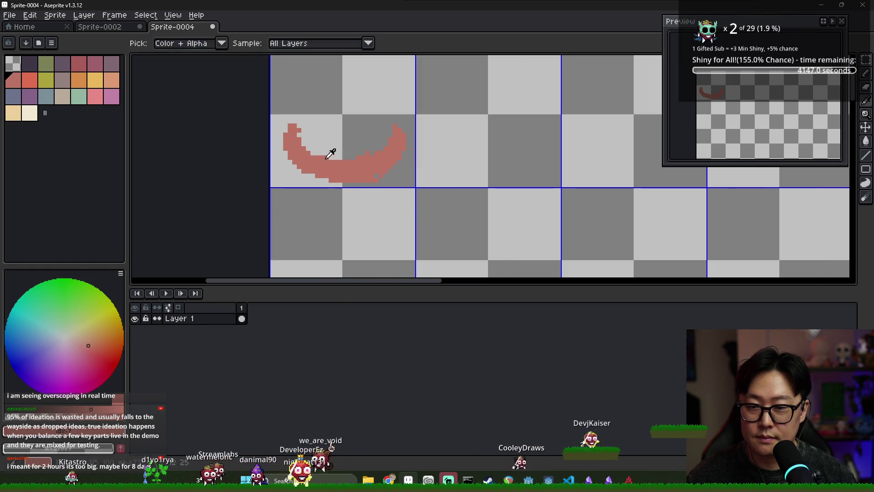
pyautogui.click(79, 81)
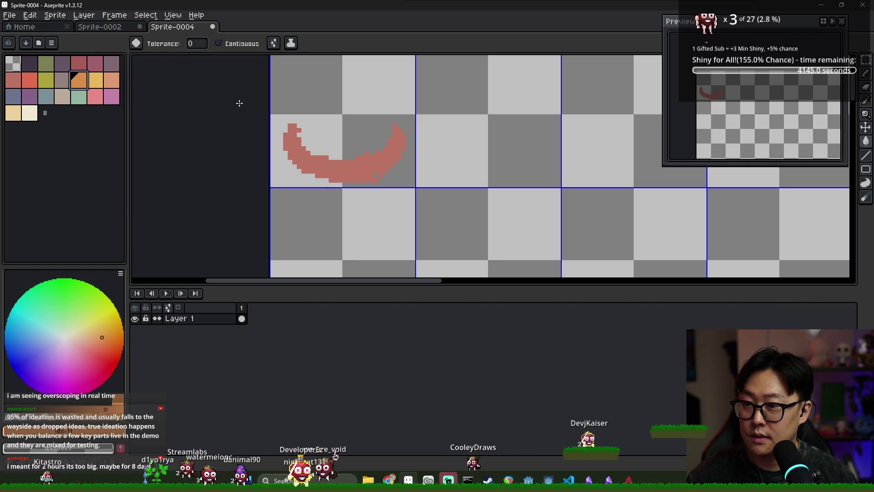
pyautogui.press('b')
pyautogui.moveTo(309, 135)
pyautogui.mouseDown()
pyautogui.moveTo(309, 100)
pyautogui.moveTo(346, 98)
pyautogui.moveTo(344, 139)
pyautogui.mouseUp()
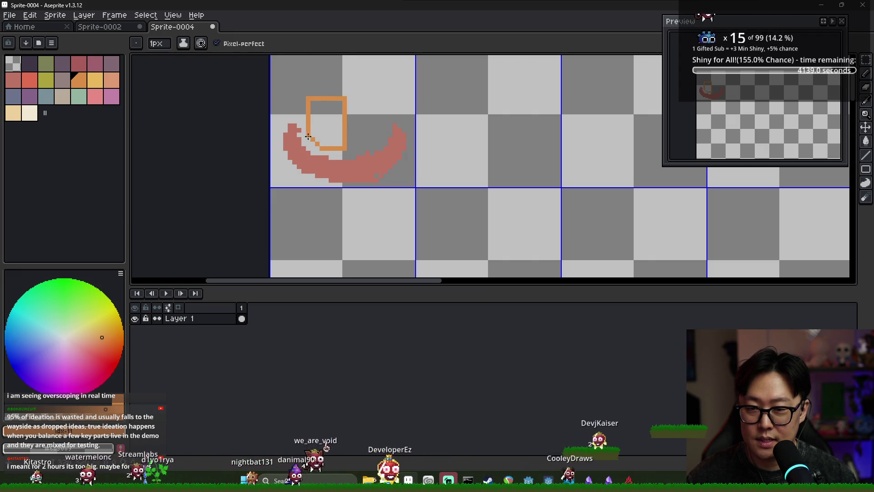
pyautogui.press('g')
pyautogui.click(324, 125)
# - Fill the cup's top area orange and close the gap in its outline
pyautogui.press('b')
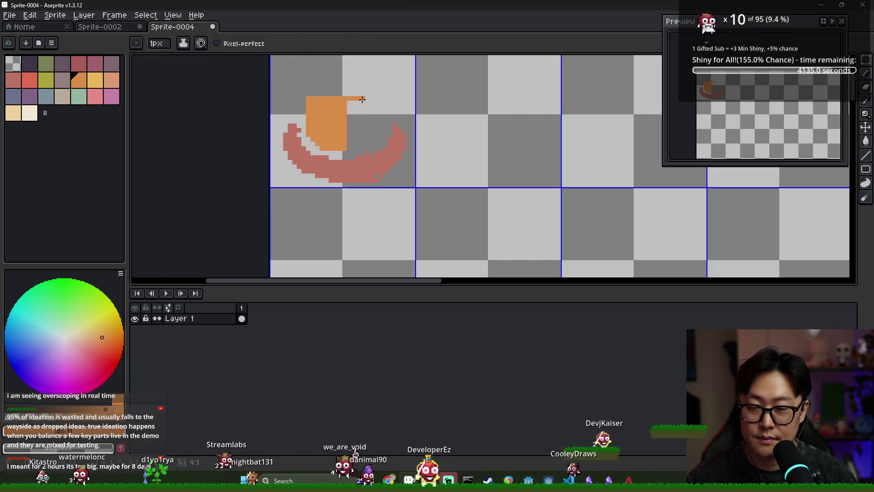
pyautogui.moveTo(328, 108)
pyautogui.mouseDown()
pyautogui.moveTo(317, 131)
pyautogui.moveTo(286, 110)
pyautogui.moveTo(332, 86)
pyautogui.mouseUp()
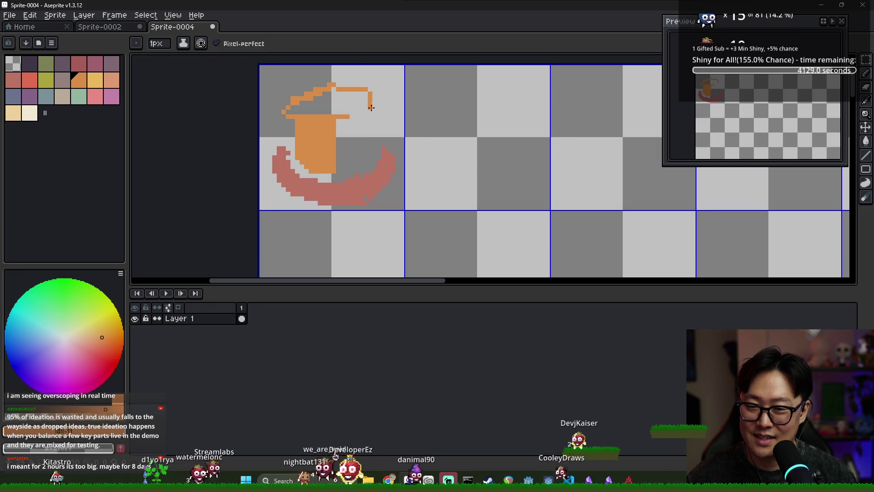
pyautogui.press('g')
pyautogui.click(319, 102)
pyautogui.moveTo(350, 119)
pyautogui.mouseDown()
pyautogui.moveTo(370, 104)
pyautogui.moveTo(364, 139)
pyautogui.mouseUp()
pyautogui.scroll(1, 347, 123)
# - Fill the enclosed area to the right of the cup orange
pyautogui.press('i')
pyautogui.press('b')
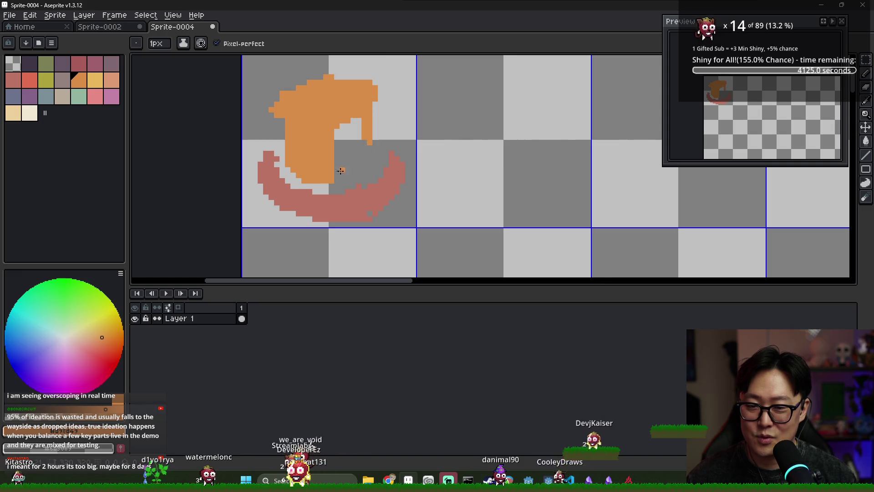
pyautogui.press('g')
pyautogui.click(347, 139)
pyautogui.scroll(-2, 381, 137)
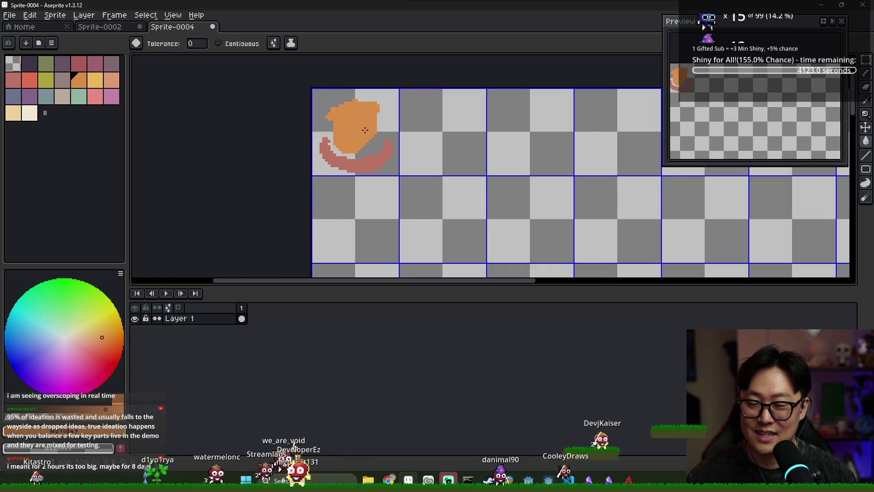
# - Colour the cup top light orange, including pixels at its top-right edge
pyautogui.scroll(2, 343, 124)
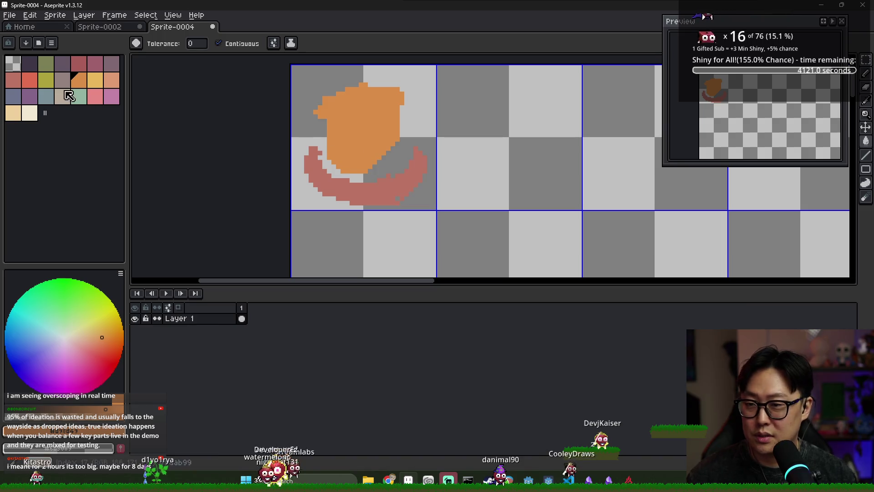
pyautogui.click(95, 80)
pyautogui.press('b')
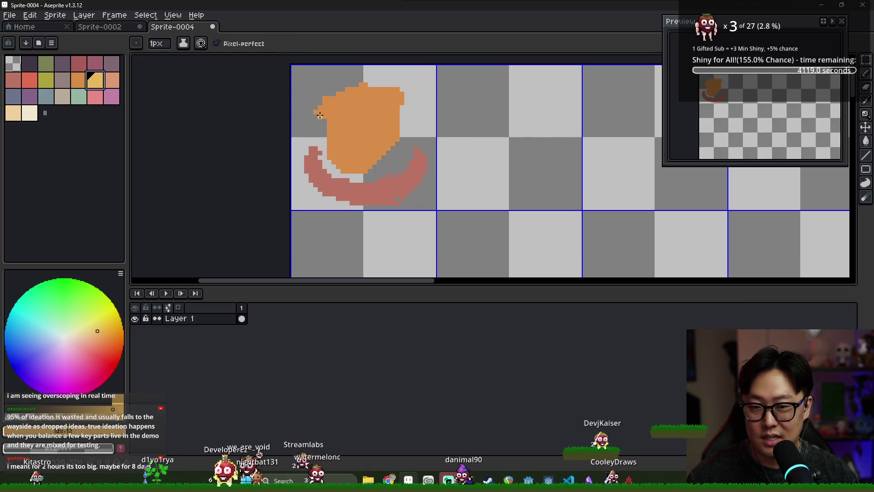
pyautogui.moveTo(315, 111); pyautogui.dragTo(397, 96)
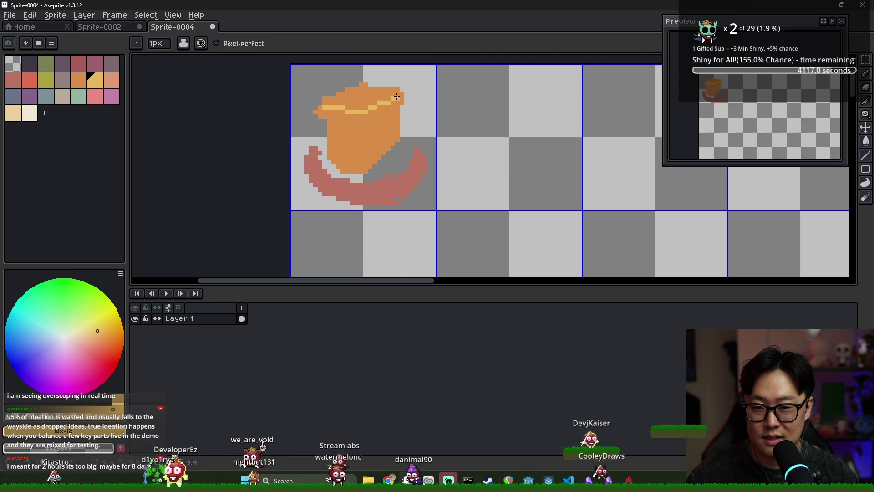
pyautogui.press('g')
pyautogui.click(364, 93)
pyautogui.press('i')
pyautogui.click(325, 109)
pyautogui.press('b')
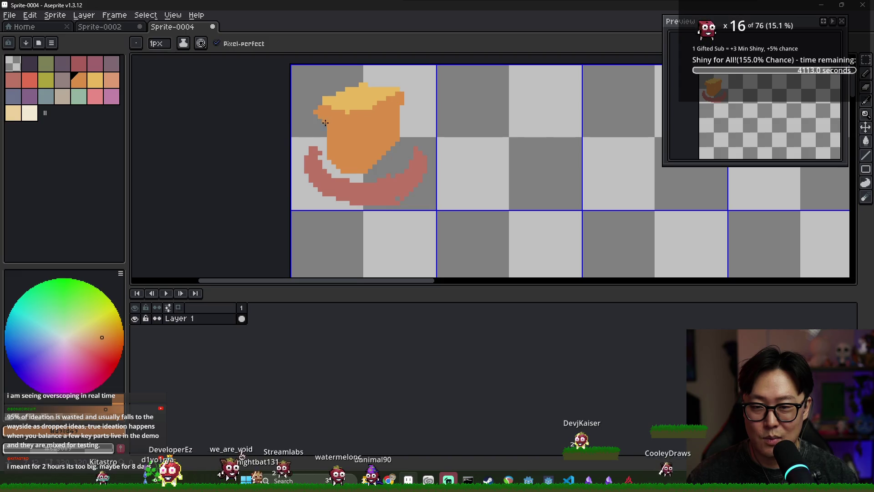
pyautogui.moveTo(402, 94); pyautogui.dragTo(407, 99)
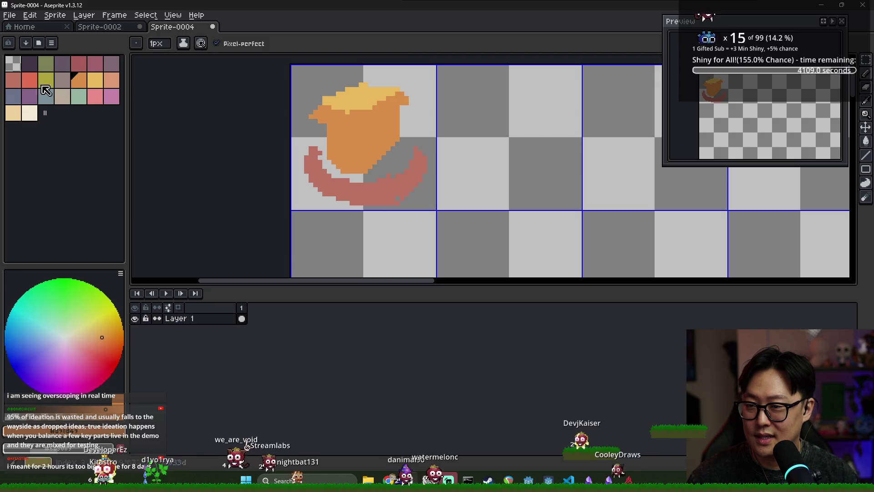
# - Outline and fill the cup body dark red
pyautogui.click(78, 63)
pyautogui.moveTo(328, 126)
pyautogui.mouseDown()
pyautogui.moveTo(357, 130)
pyautogui.moveTo(398, 107)
pyautogui.mouseUp()
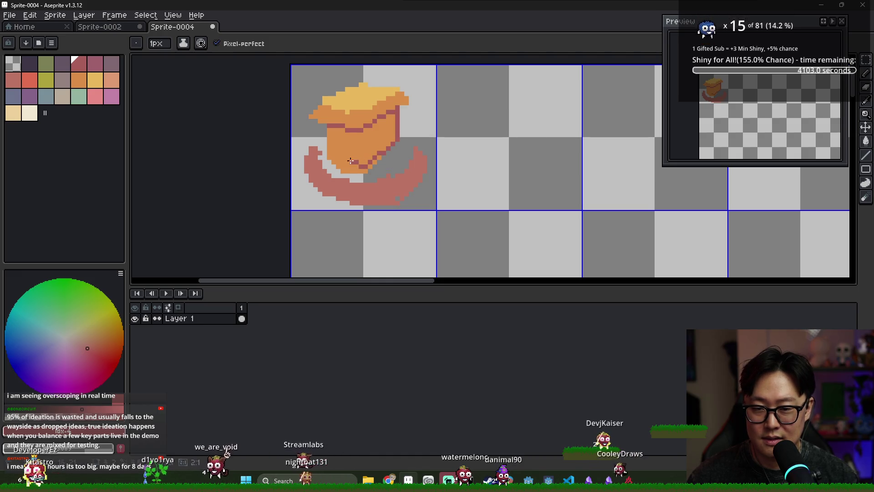
pyautogui.press('g')
pyautogui.click(374, 154)
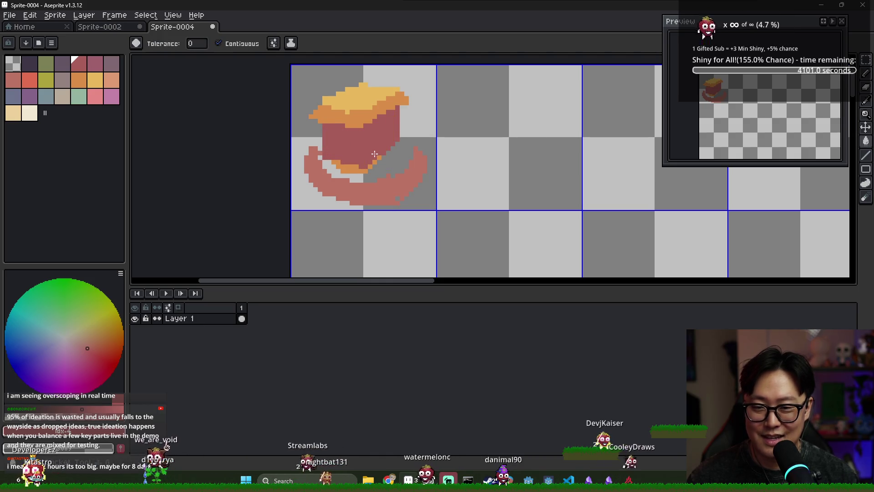
pyautogui.press('b')
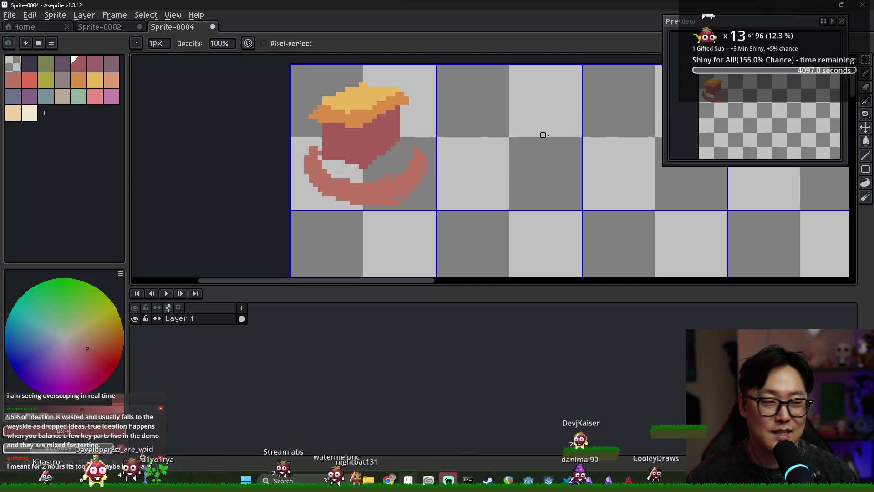
# - Switch over to the Obsidian notes
pyautogui.hotkey('alt', 'Tab')
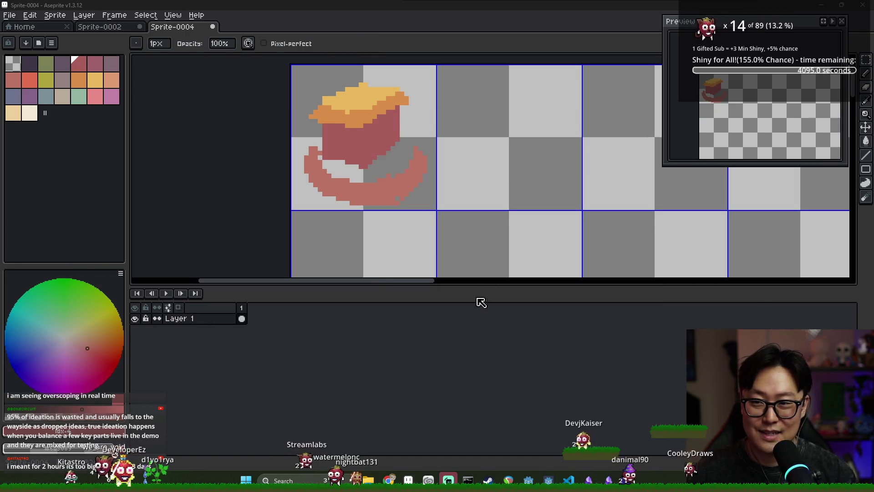
pyautogui.hotkey('alt', 'Tab')
pyautogui.click(349, 181)
pyautogui.hotkey('alt', 'Tab')
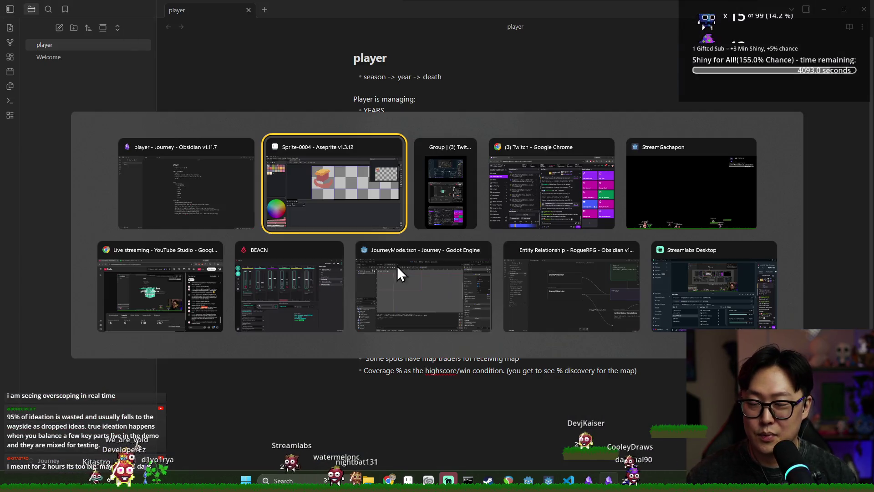
# - Read the player design notes in Obsidian, then return to the Sprite-0004 window in Aseprite
pyautogui.press('Escape')
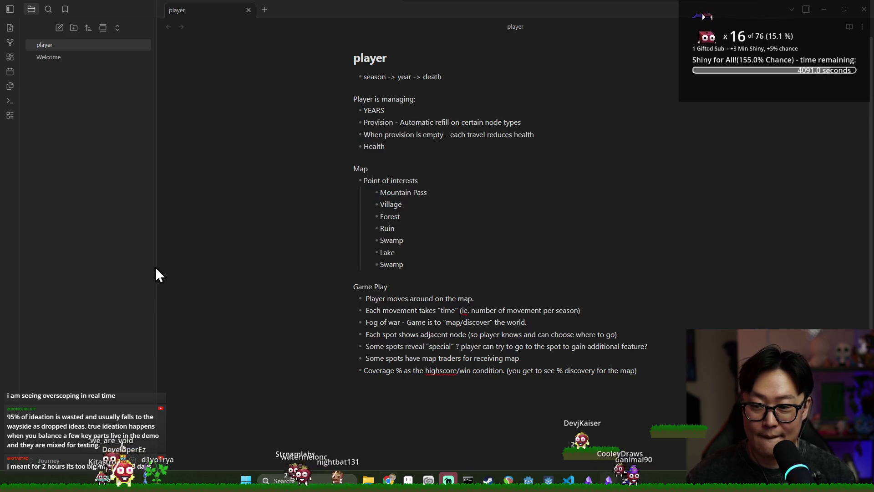
pyautogui.hotkey('alt', 'Tab')
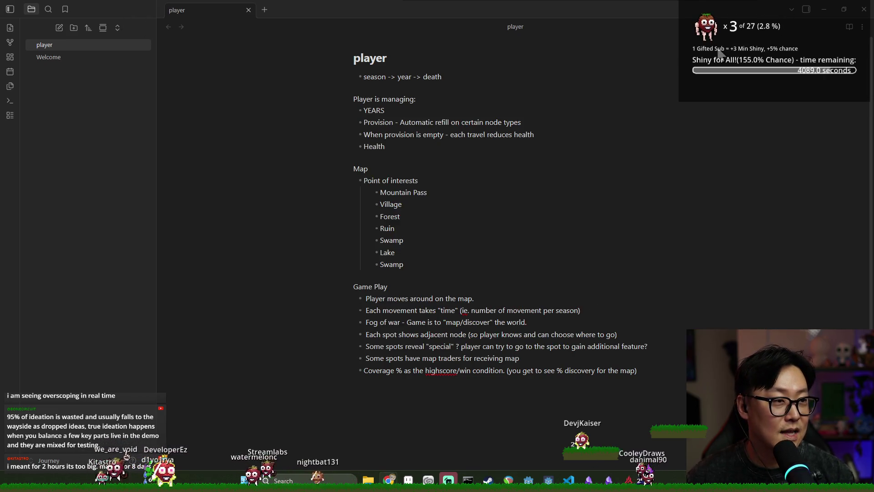
pyautogui.hotkey('alt', 'Tab')
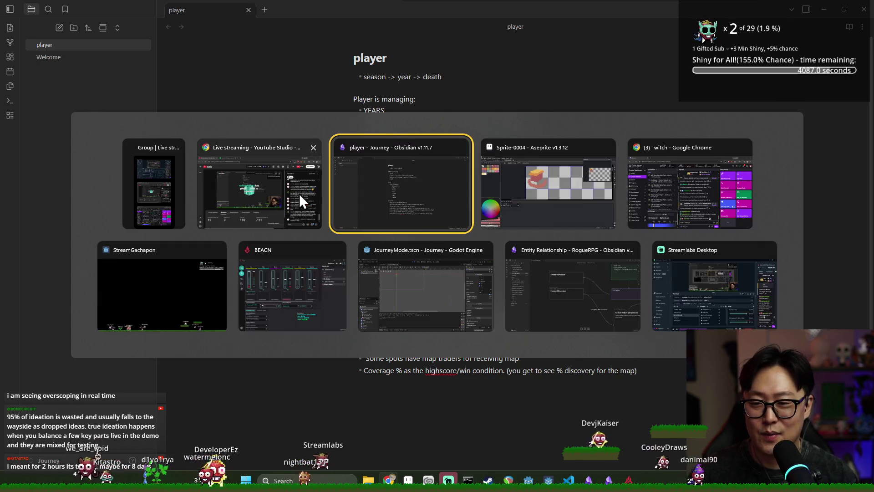
pyautogui.hotkey('alt', 'Tab')
pyautogui.click(532, 198)
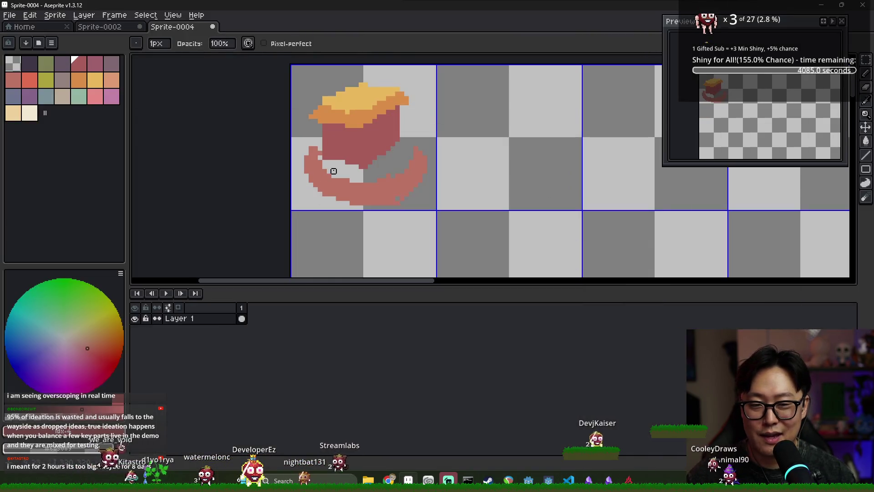
# - Sample the orange from the cup drawing as the drawing colour
pyautogui.keyDown('alt'); pyautogui.click(366, 112); pyautogui.keyUp('alt')
pyautogui.press('e')
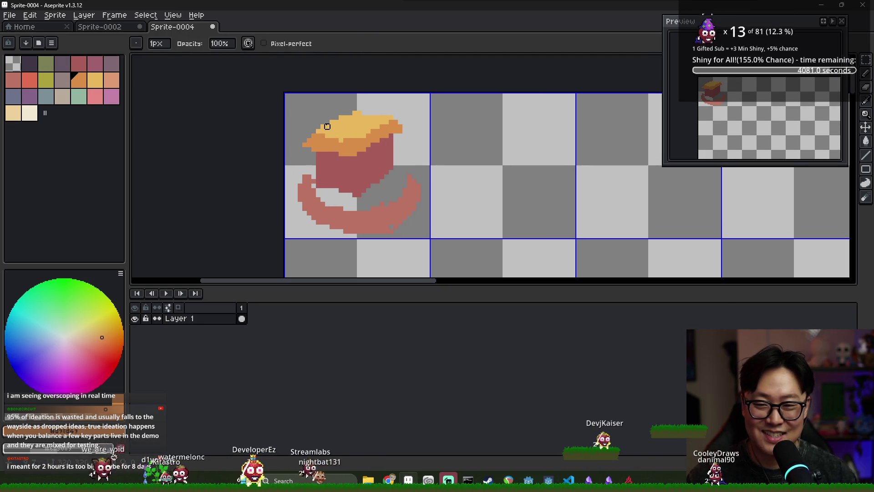
pyautogui.press('alt')
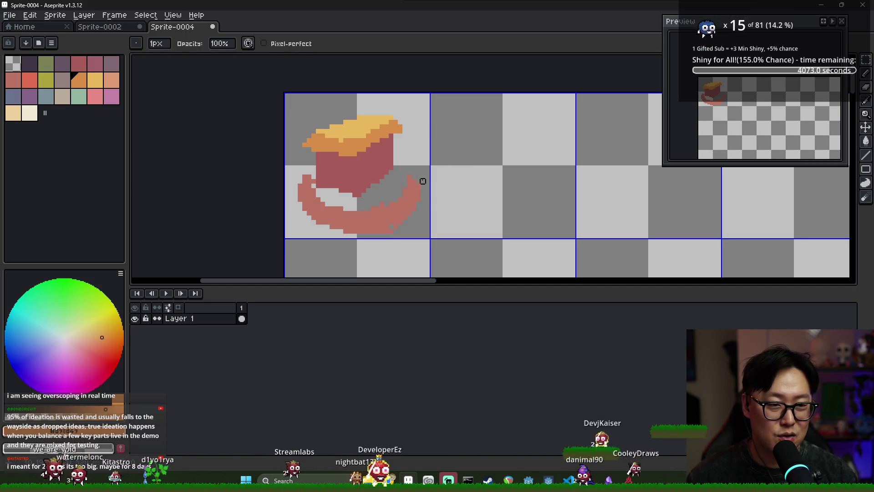
# - Cancel the save prompt and wipe the cup and red arc off the canvas
pyautogui.hotkey('ctrl', 's')
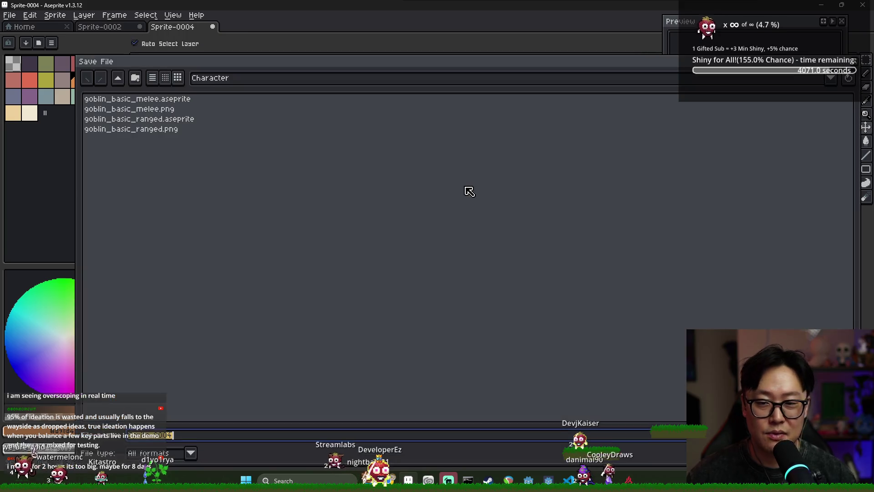
pyautogui.press('Escape')
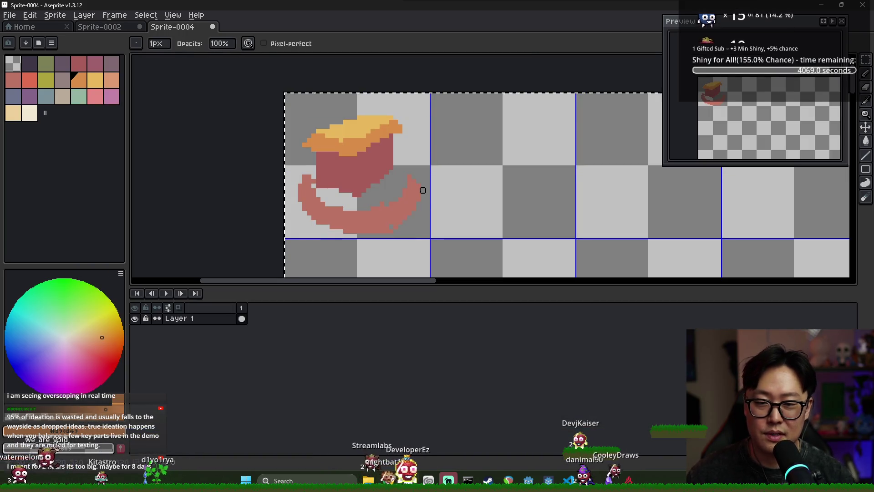
pyautogui.hotkey('ctrl', 'd')
pyautogui.press('Delete')
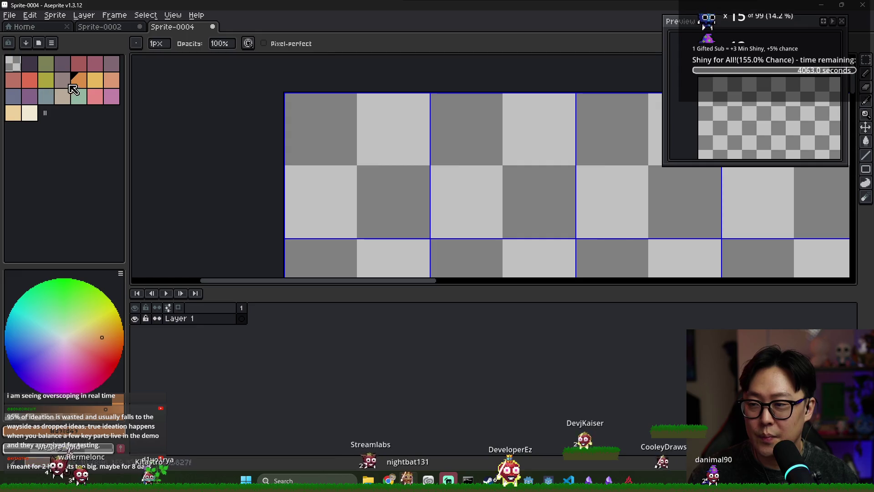
# - Draw an orange rectangle for the house body, undoing an accidental whole-canvas fill
pyautogui.click(78, 79)
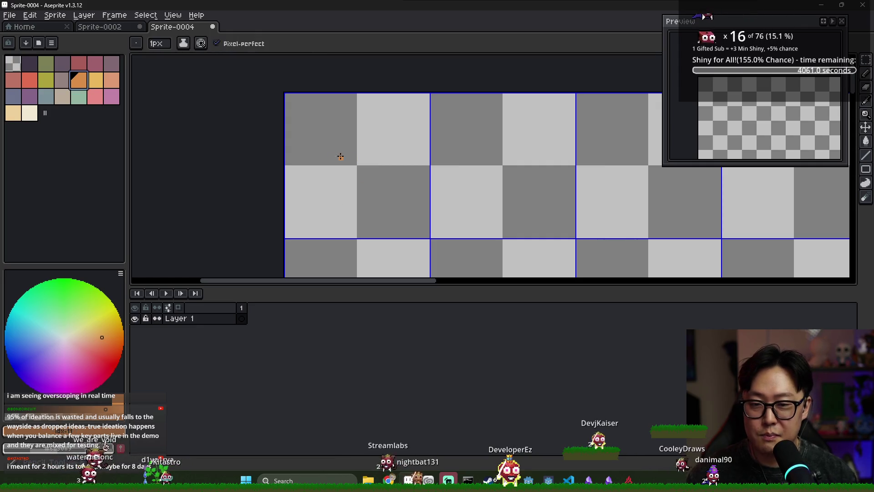
pyautogui.moveTo(303, 220)
pyautogui.mouseDown()
pyautogui.moveTo(405, 213)
pyautogui.moveTo(408, 151)
pyautogui.moveTo(304, 152)
pyautogui.mouseUp()
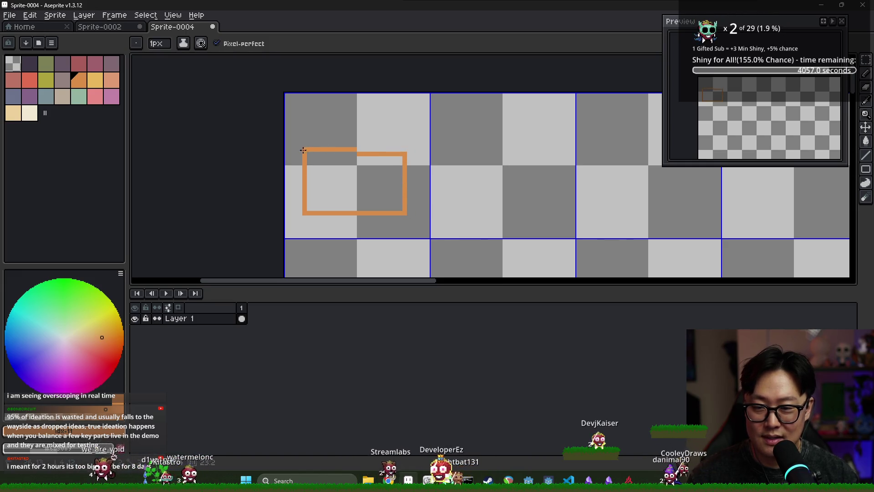
pyautogui.press('g')
pyautogui.click(324, 176)
pyautogui.click(296, 149)
pyautogui.hotkey('ctrl', 'z')
pyautogui.press('b')
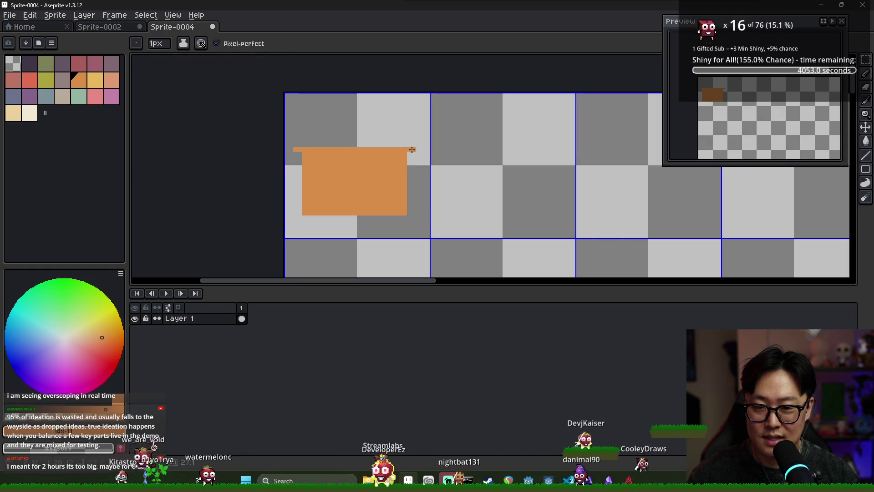
# - Add a sloped orange roof on top and nudge the shape up one pixel
pyautogui.moveTo(296, 136); pyautogui.dragTo(326, 108)
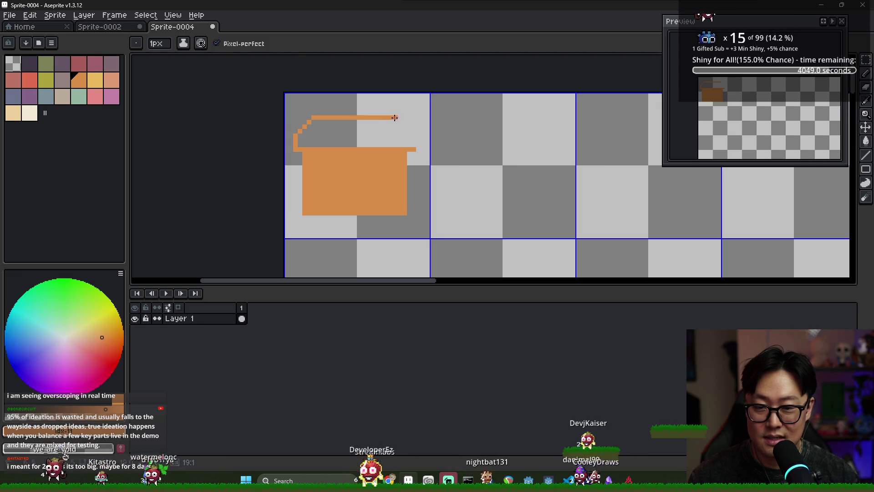
pyautogui.moveTo(413, 138); pyautogui.dragTo(400, 122)
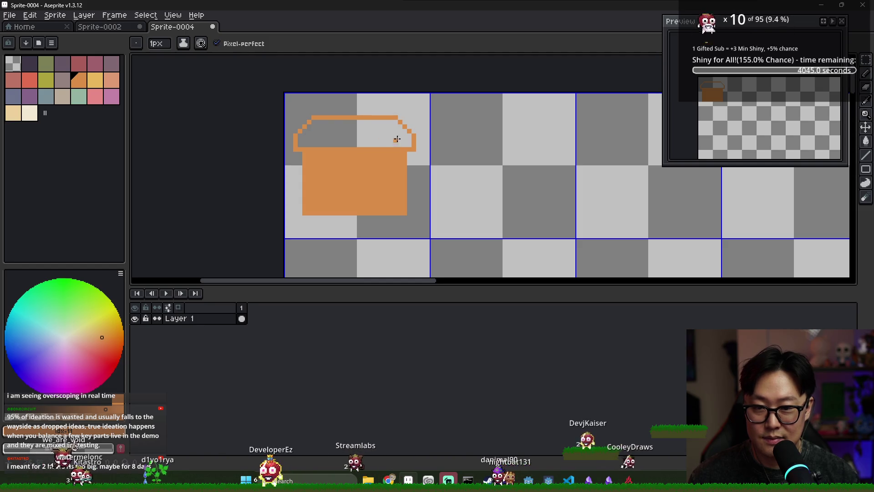
pyautogui.press('g')
pyautogui.click(355, 133)
pyautogui.press('v')
pyautogui.moveTo(359, 182); pyautogui.dragTo(364, 180)
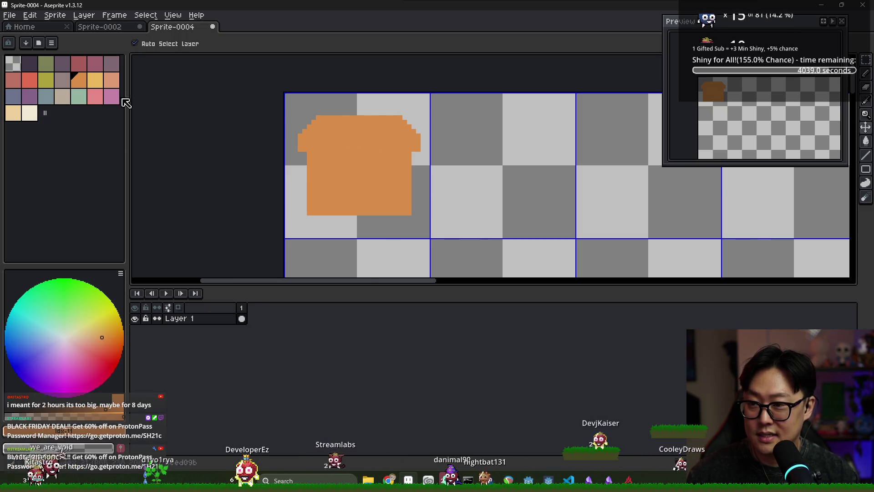
# - Draw the light cross lines that split the wall window into four panes
pyautogui.press('b')
pyautogui.moveTo(332, 167); pyautogui.dragTo(332, 177)
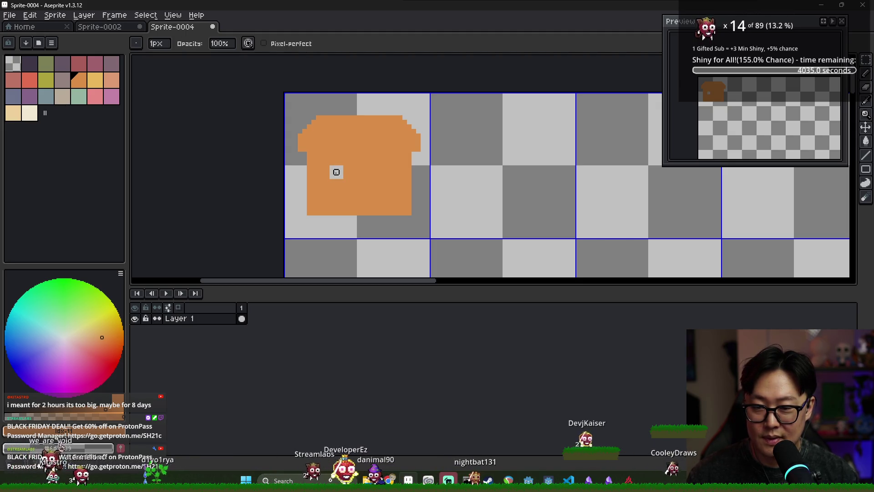
pyautogui.moveTo(332, 159); pyautogui.dragTo(341, 158)
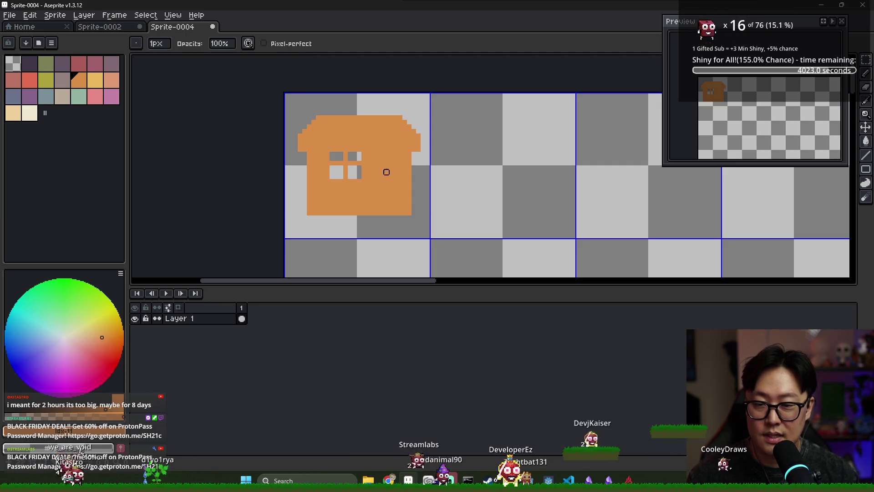
pyautogui.press('m')
pyautogui.moveTo(321, 143)
pyautogui.mouseDown()
pyautogui.moveTo(366, 189)
pyautogui.moveTo(352, 177)
pyautogui.mouseUp()
pyautogui.press('Escape')
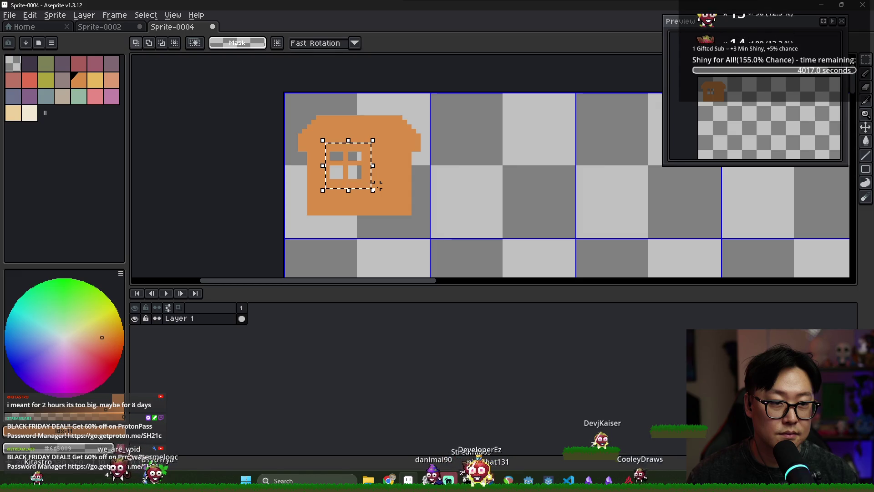
pyautogui.hotkey('ctrl', 'd')
# - Add a new layer beneath Layer 1 and fill it dark purple as the background
pyautogui.rightClick(198, 321)
pyautogui.moveTo(210, 344)
pyautogui.click(299, 341)
pyautogui.moveTo(203, 326)
pyautogui.mouseDown()
pyautogui.moveTo(195, 355)
pyautogui.moveTo(196, 337)
pyautogui.mouseUp()
pyautogui.click(29, 64)
pyautogui.press('g')
pyautogui.click(488, 209)
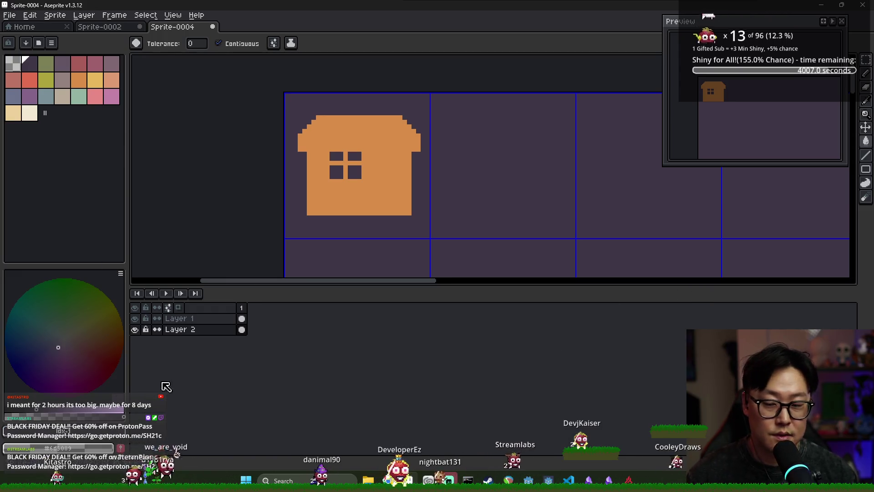
# - Lower the background purple's HSV value to 12 and refill the layer as #1c181f, then reselect Layer 1
pyautogui.click(64, 401)
pyautogui.moveTo(211, 366)
pyautogui.mouseDown()
pyautogui.moveTo(825, 145)
pyautogui.moveTo(780, 186)
pyautogui.mouseUp()
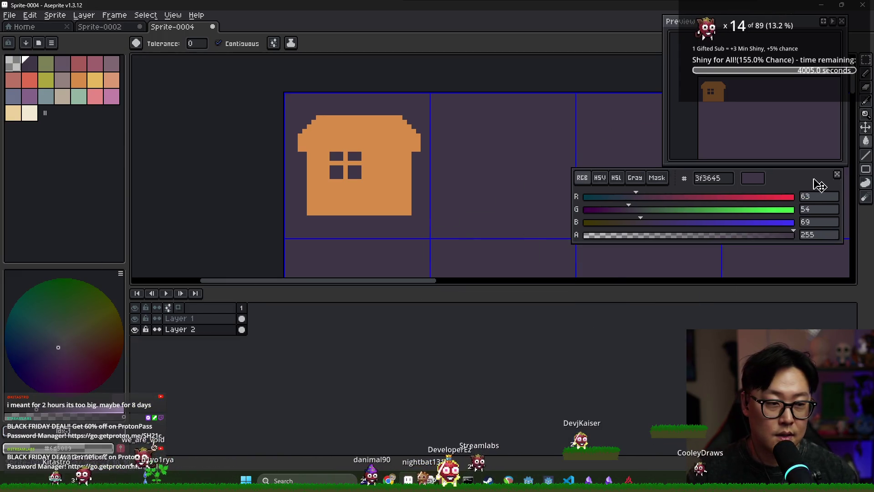
pyautogui.moveTo(574, 242)
pyautogui.mouseDown()
pyautogui.moveTo(573, 272)
pyautogui.moveTo(686, 293)
pyautogui.mouseUp()
pyautogui.click(714, 178)
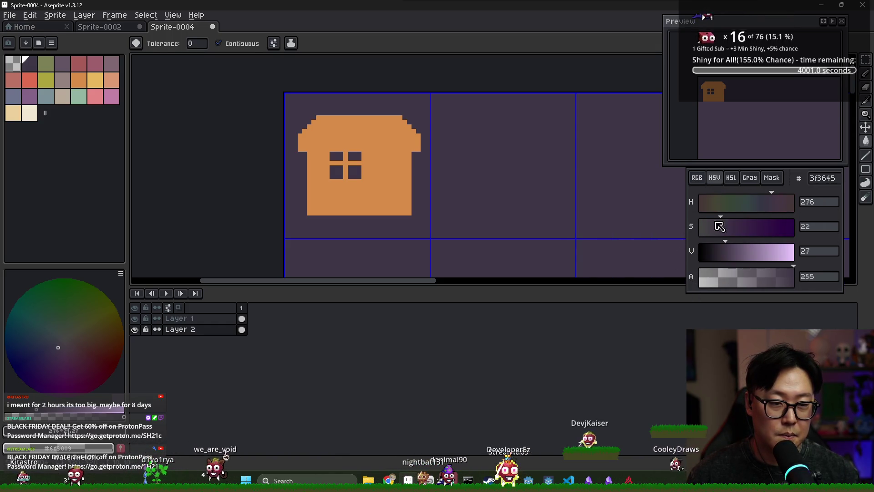
pyautogui.moveTo(697, 256); pyautogui.dragTo(652, 256)
pyautogui.click(697, 255)
pyautogui.click(538, 216)
pyautogui.click(679, 253)
pyautogui.click(533, 231)
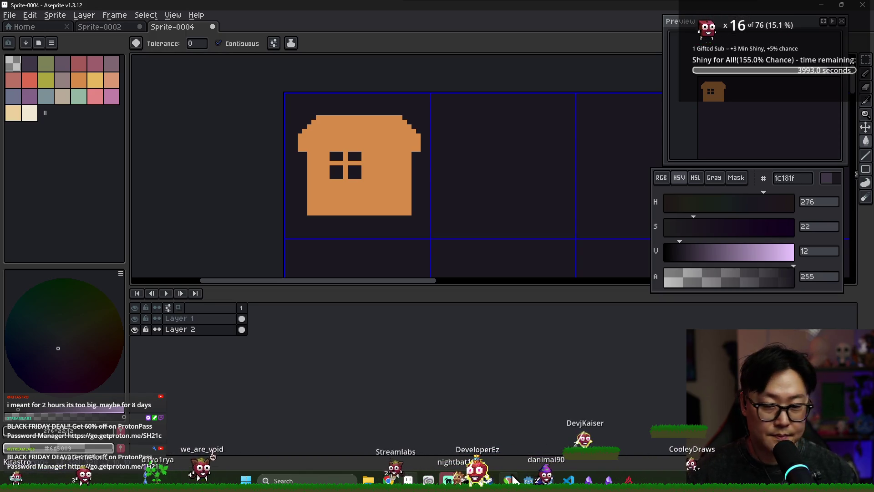
pyautogui.click(179, 319)
pyautogui.scroll(1, 345, 182)
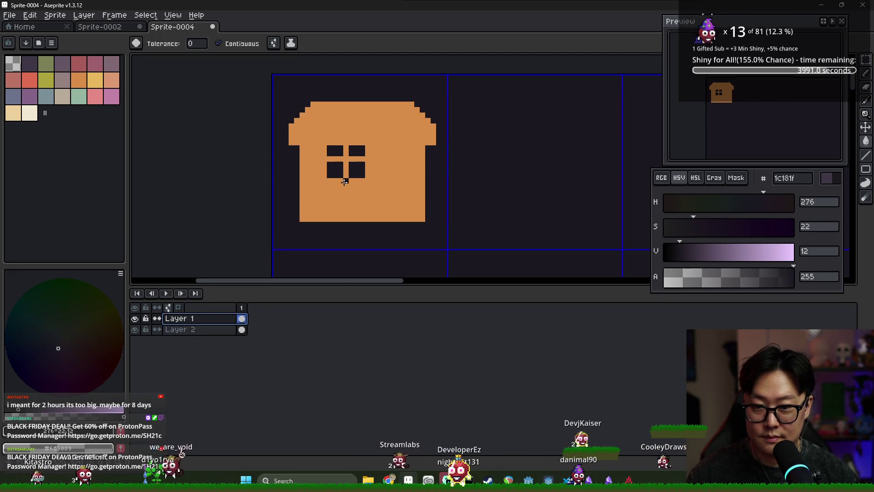
# - Patch a stray pixel orange and fill all four window panes purple-grey #635463
pyautogui.scroll(3, 344, 181)
pyautogui.scroll(-1, 341, 131)
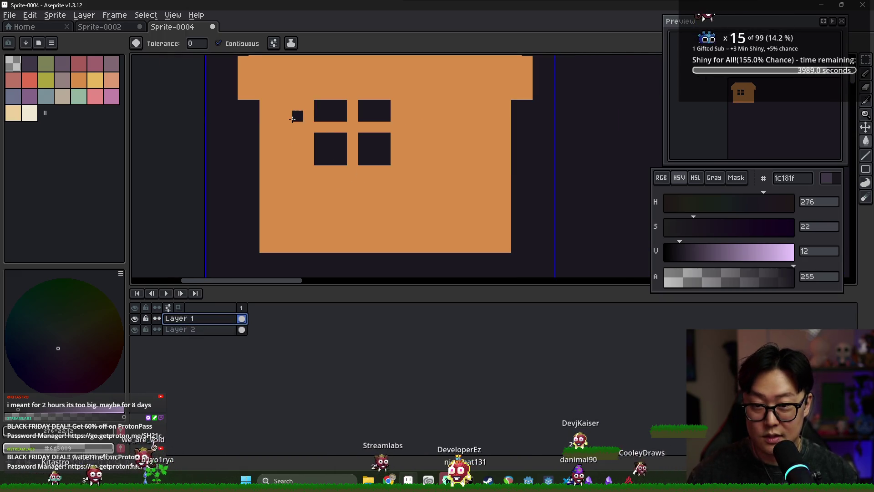
pyautogui.keyDown('alt'); pyautogui.click(292, 119); pyautogui.keyUp('alt')
pyautogui.click(298, 116)
pyautogui.click(330, 111)
pyautogui.hotkey('ctrl', 'z')
pyautogui.click(62, 64)
pyautogui.click(330, 110)
pyautogui.click(336, 147)
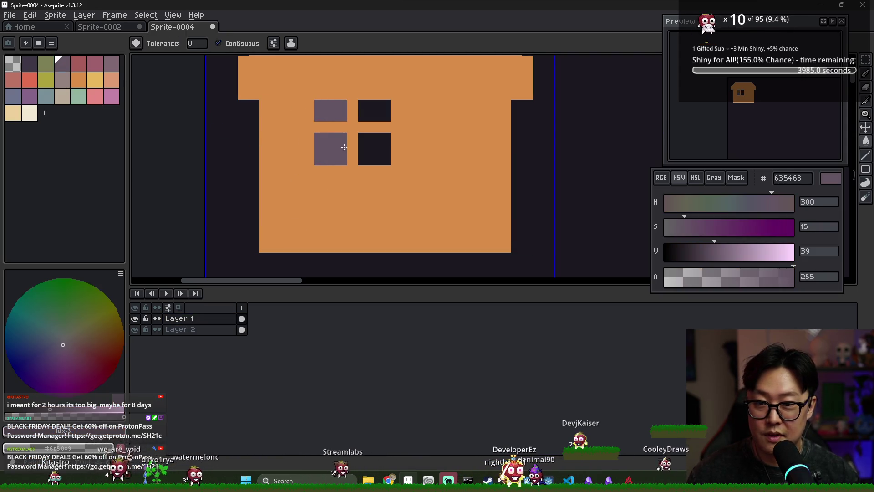
pyautogui.click(370, 145)
pyautogui.click(374, 117)
# - Move the four-pane window left and down, filling the vacated gap with orange
pyautogui.press('m')
pyautogui.moveTo(304, 89); pyautogui.dragTo(445, 198)
pyautogui.moveTo(384, 150)
pyautogui.mouseDown()
pyautogui.moveTo(351, 161)
pyautogui.moveTo(351, 173)
pyautogui.mouseUp()
pyautogui.keyDown('alt'); pyautogui.click(451, 192); pyautogui.keyUp('alt')
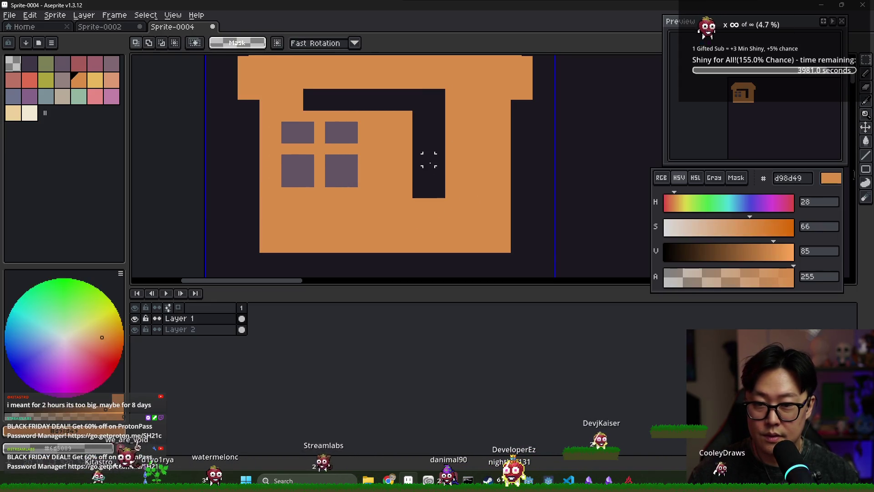
pyautogui.press('g')
pyautogui.click(436, 190)
pyautogui.scroll(-2, 432, 205)
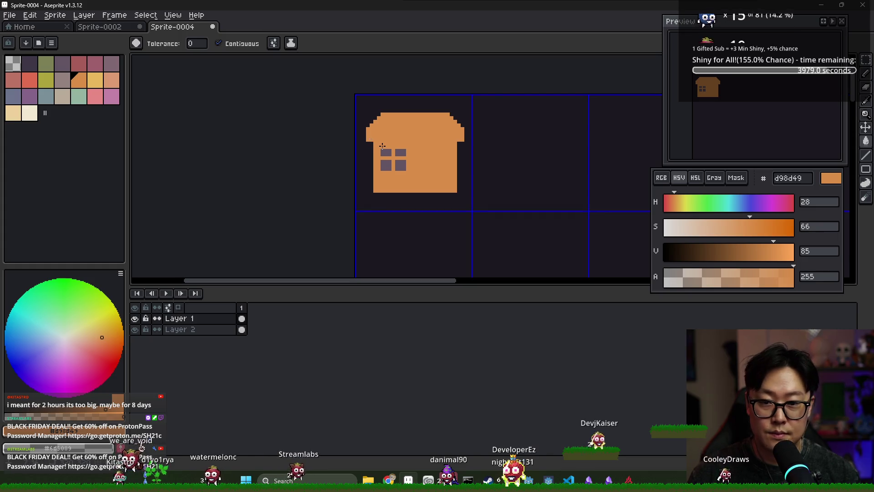
pyautogui.scroll(2, 382, 145)
# - Nudge the window one pixel right and fill the leftover dark bar orange
pyautogui.press('m')
pyautogui.moveTo(369, 133); pyautogui.dragTo(447, 210)
pyautogui.press('Right')
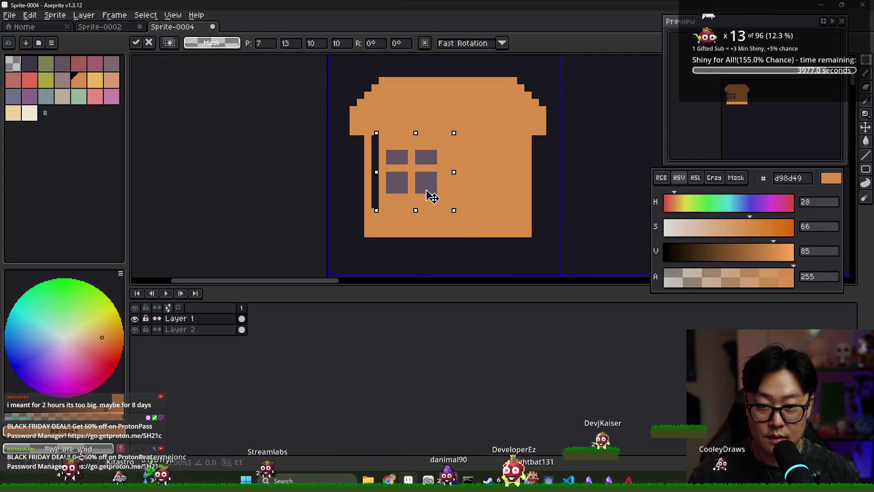
pyautogui.press('Return')
pyautogui.press('g')
pyautogui.click(375, 201)
pyautogui.scroll(-1, 396, 187)
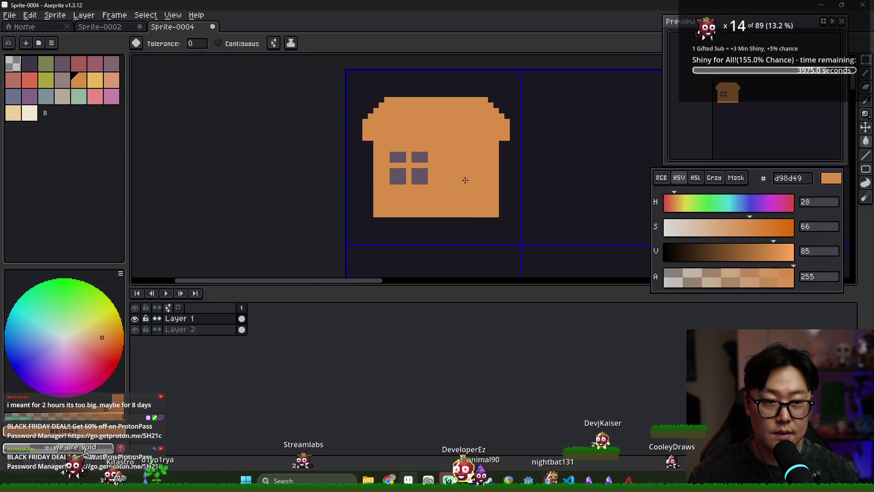
pyautogui.scroll(1, 428, 179)
# - Draw and fill a purple-grey door on the house's right side, picking orange for the knob
pyautogui.keyDown('alt'); pyautogui.click(425, 172); pyautogui.keyUp('alt')
pyautogui.press('b')
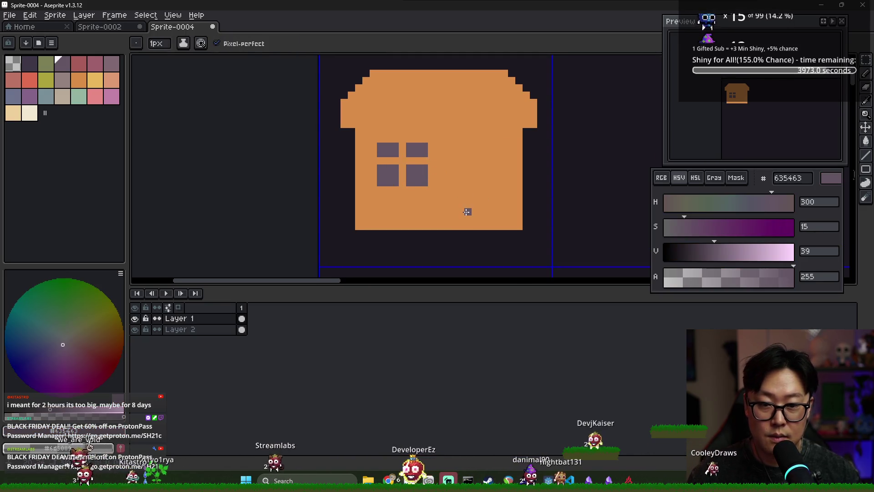
pyautogui.moveTo(454, 221)
pyautogui.mouseDown()
pyautogui.moveTo(454, 155)
pyautogui.moveTo(505, 153)
pyautogui.mouseUp()
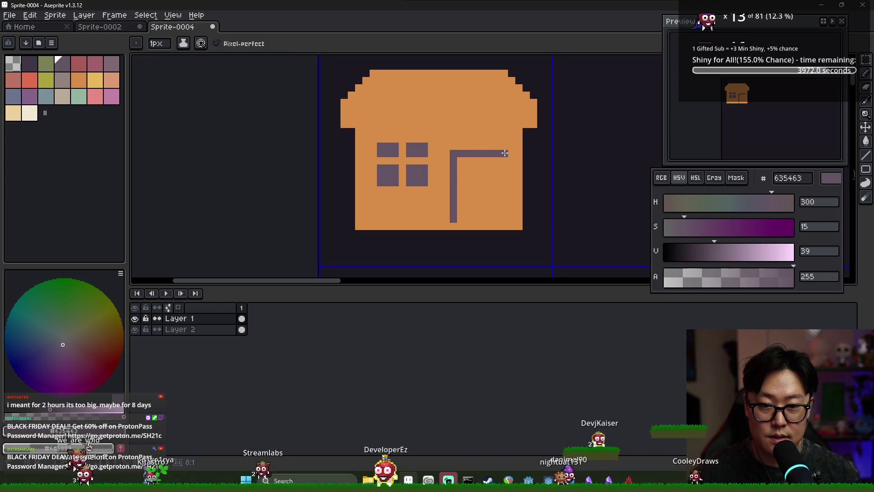
pyautogui.moveTo(489, 219); pyautogui.dragTo(453, 220)
pyautogui.press('g')
pyautogui.click(496, 201)
pyautogui.press('b')
pyautogui.keyDown('alt'); pyautogui.click(517, 189); pyautogui.keyUp('alt')
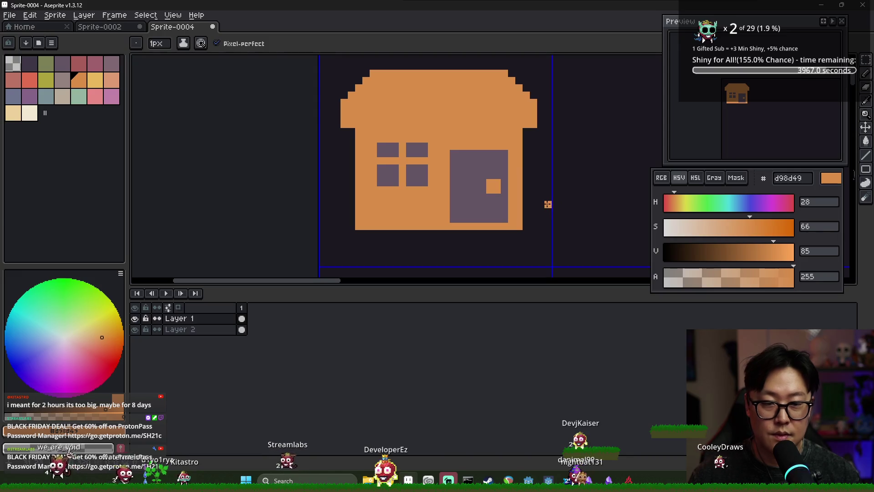
# - Erase a level dark gap between the roof and the walls
pyautogui.scroll(-5, 548, 204)
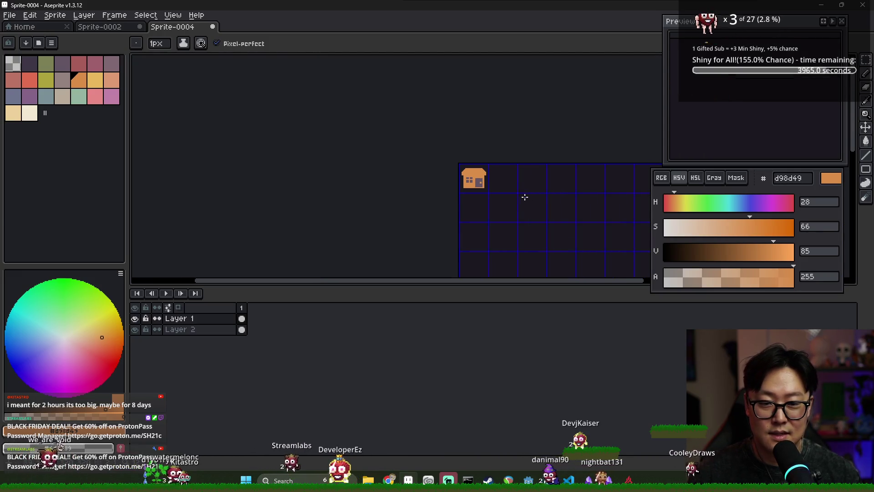
pyautogui.scroll(3, 483, 181)
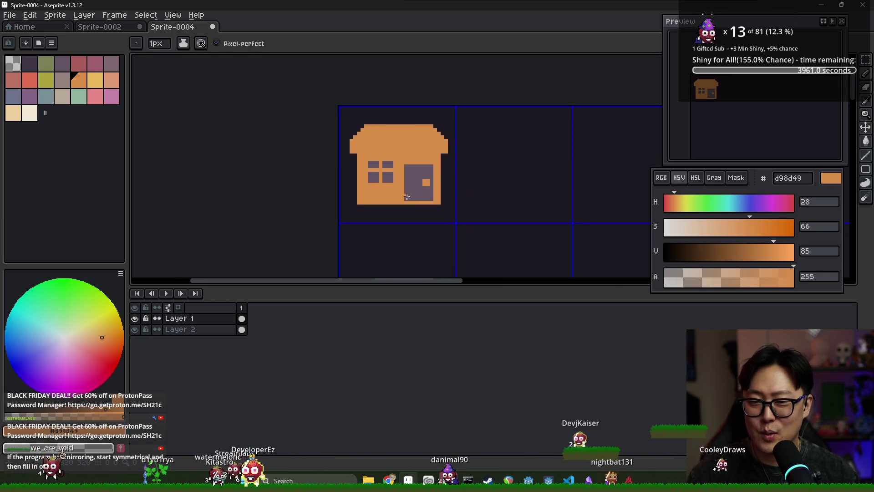
pyautogui.scroll(2, 408, 208)
pyautogui.press('e')
pyautogui.scroll(-2, 475, 207)
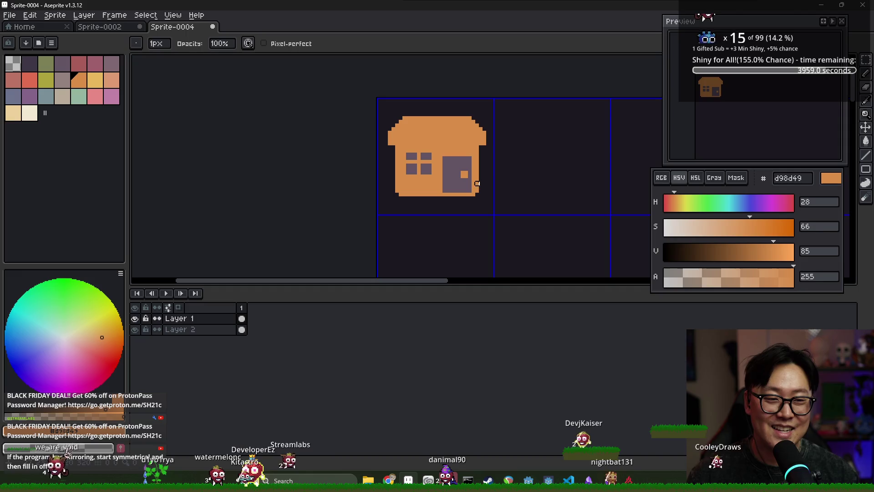
pyautogui.scroll(1, 448, 165)
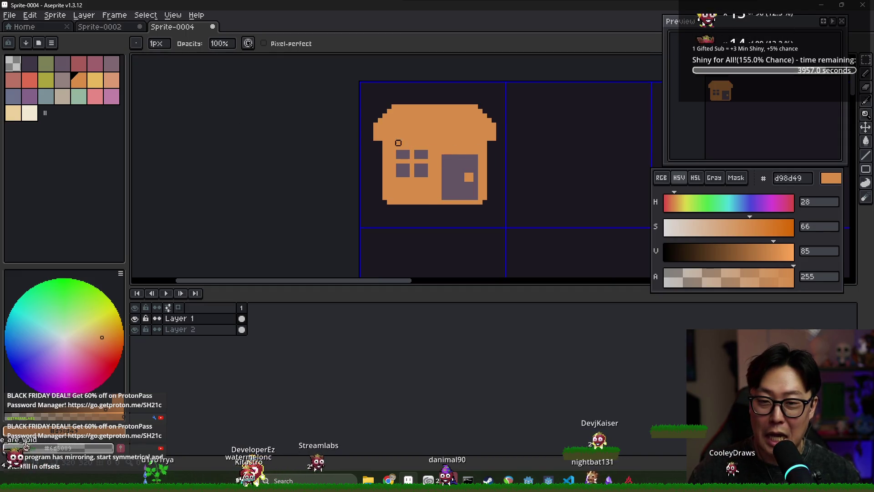
pyautogui.hotkey('ctrl', 'z')
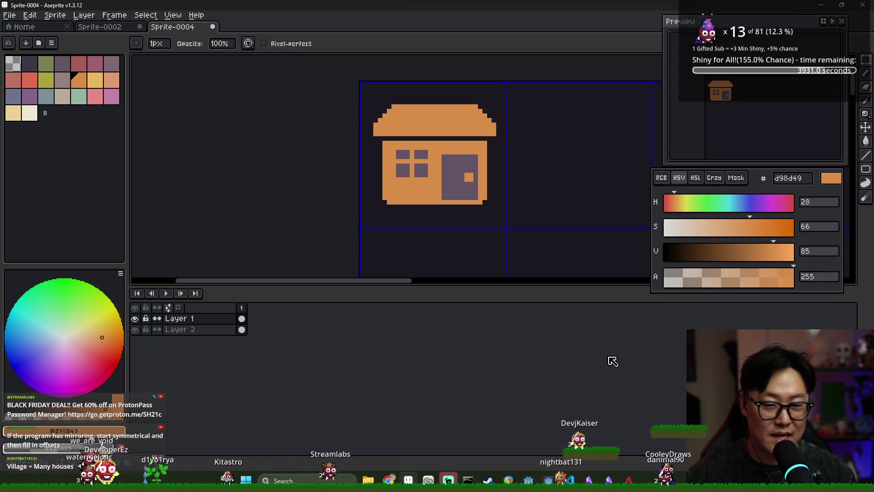
pyautogui.hscroll(4, 439, 184)
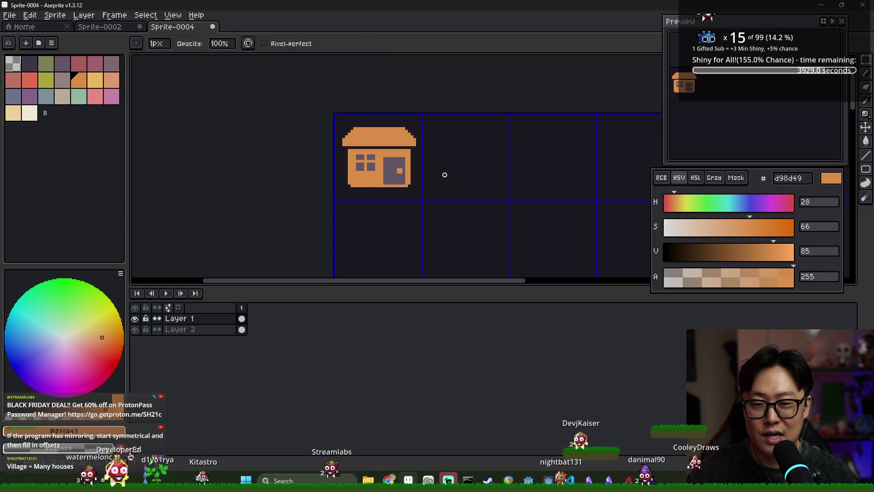
# - Outline and fill a small orange house box, closing a gap after an overflowing fill
pyautogui.moveTo(437, 163)
pyautogui.mouseDown()
pyautogui.moveTo(436, 188)
pyautogui.moveTo(464, 187)
pyautogui.moveTo(464, 169)
pyautogui.moveTo(431, 161)
pyautogui.moveTo(468, 160)
pyautogui.moveTo(462, 150)
pyautogui.mouseUp()
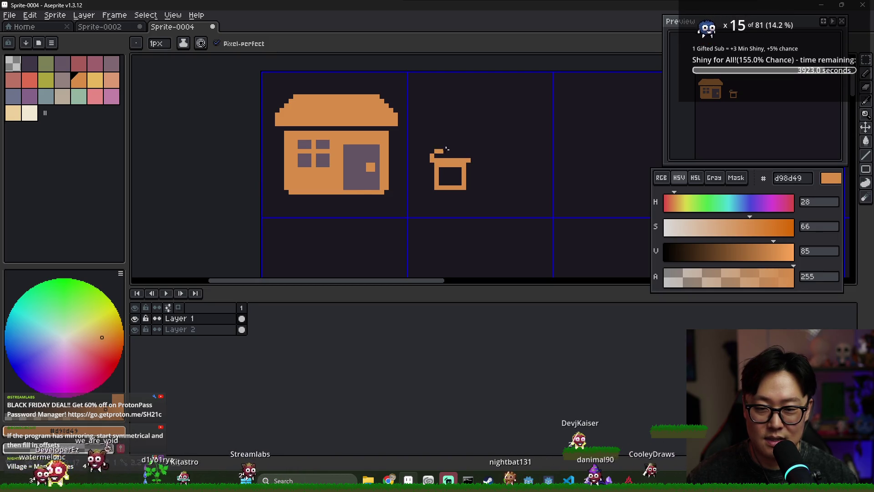
pyautogui.press('g')
pyautogui.click(459, 152)
pyautogui.hotkey('ctrl', 'z')
pyautogui.press('b')
pyautogui.scroll(4, 460, 137)
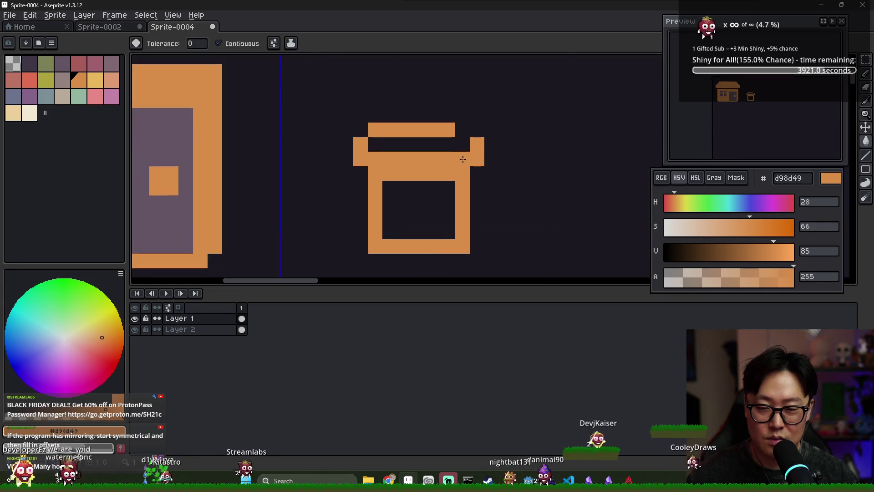
pyautogui.moveTo(460, 135); pyautogui.dragTo(442, 156)
pyautogui.scroll(-2, 441, 156)
pyautogui.press('g')
pyautogui.click(421, 187)
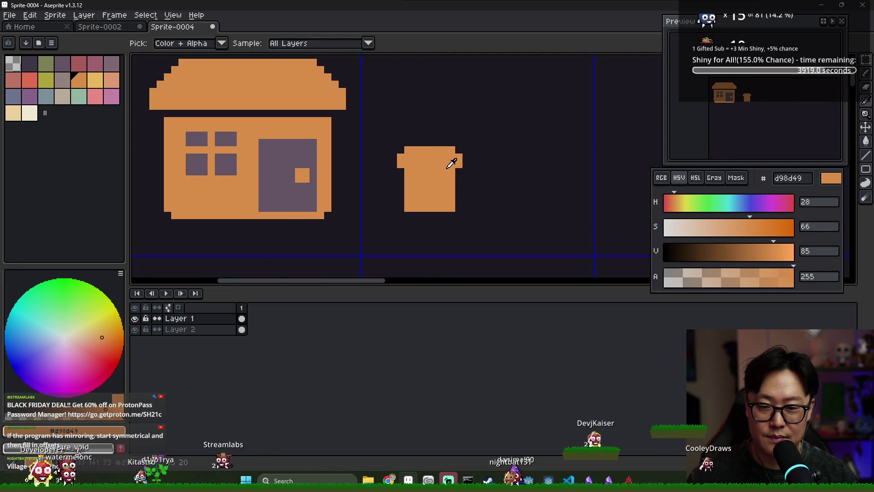
# - Duplicate the small house into three copies and arrange them in the grid cell
pyautogui.press('m')
pyautogui.moveTo(382, 138); pyautogui.dragTo(486, 235)
pyautogui.moveTo(453, 201); pyautogui.dragTo(525, 172)
pyautogui.moveTo(446, 184)
pyautogui.mouseDown()
pyautogui.moveTo(447, 122)
pyautogui.moveTo(460, 90)
pyautogui.mouseUp()
pyautogui.scroll(-3, 487, 173)
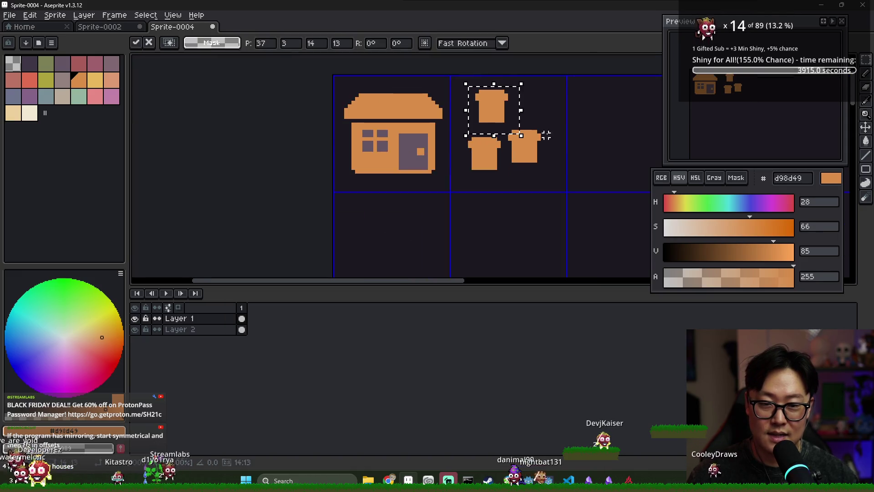
pyautogui.moveTo(429, 150); pyautogui.dragTo(533, 222)
pyautogui.moveTo(511, 187); pyautogui.dragTo(520, 187)
pyautogui.moveTo(434, 106)
pyautogui.mouseDown()
pyautogui.moveTo(496, 154)
pyautogui.moveTo(489, 141)
pyautogui.mouseUp()
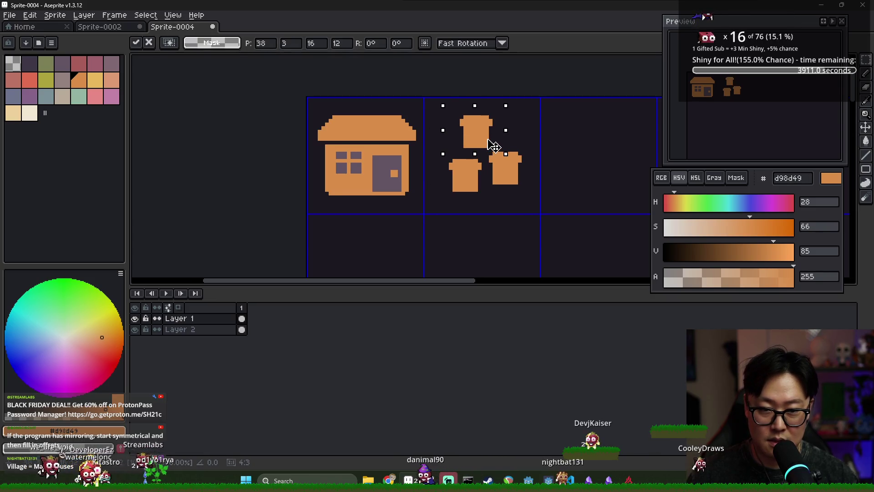
pyautogui.click(523, 197)
pyautogui.scroll(2, 513, 170)
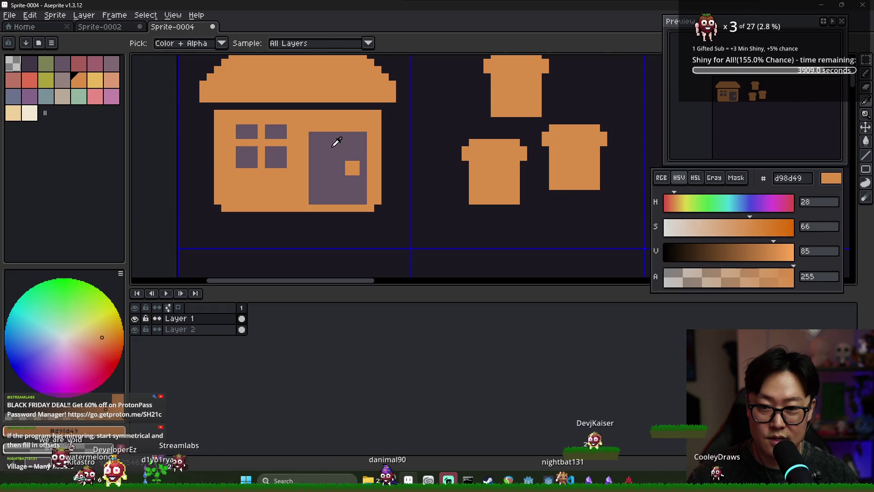
# - Draw a small purple-grey door on one of the little houses
pyautogui.keyDown('alt'); pyautogui.click(341, 146); pyautogui.keyUp('alt')
pyautogui.scroll(1, 496, 168)
pyautogui.press('b')
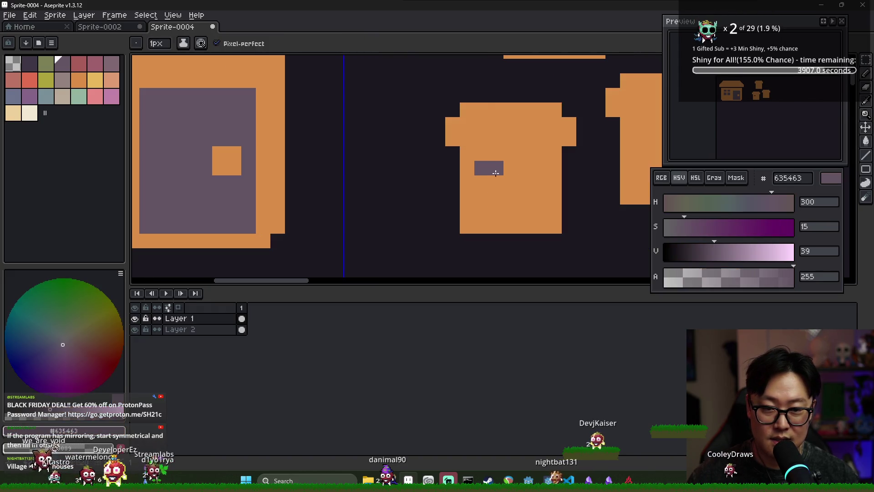
pyautogui.hscroll(3, 585, 168)
pyautogui.moveTo(555, 157)
pyautogui.mouseDown()
pyautogui.moveTo(541, 156)
pyautogui.moveTo(553, 142)
pyautogui.mouseUp()
pyautogui.scroll(-1, 553, 143)
pyautogui.scroll(3, 484, 140)
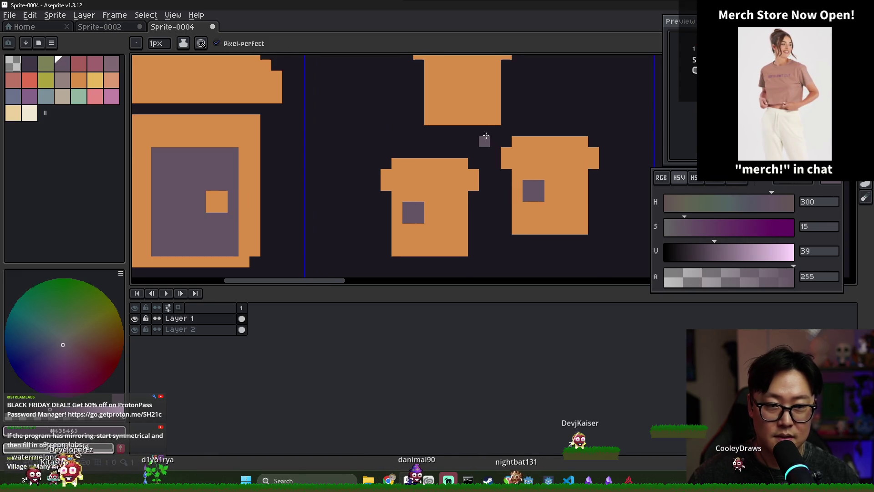
# - Fix the doors: square off the top house's door and make the right house's door taller
pyautogui.hotkey('ctrl', 'z')
pyautogui.hotkey('ctrl', 'z')
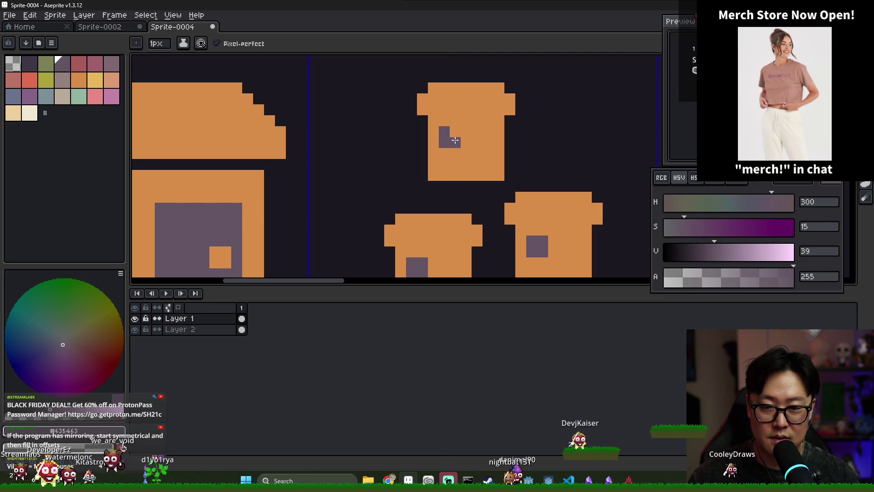
pyautogui.click(455, 131)
pyautogui.hscroll(1, 456, 137)
pyautogui.click(447, 132)
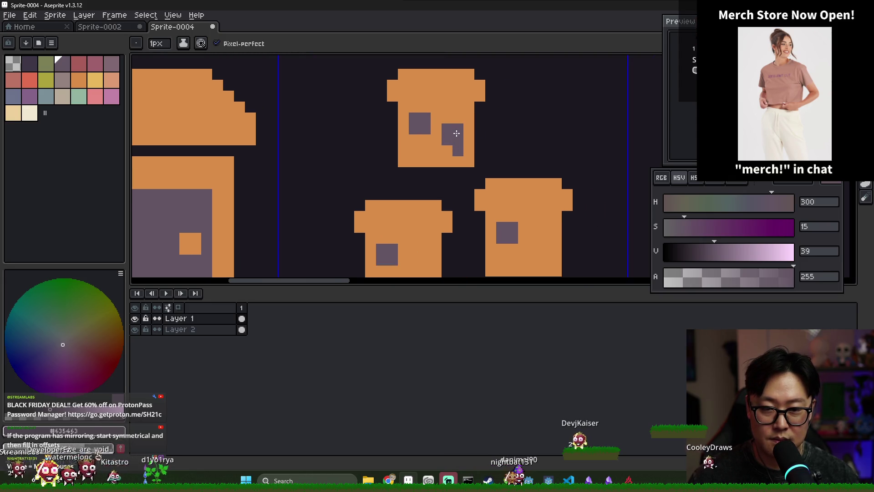
pyautogui.scroll(-2, 480, 156)
pyautogui.hscroll(1, 481, 155)
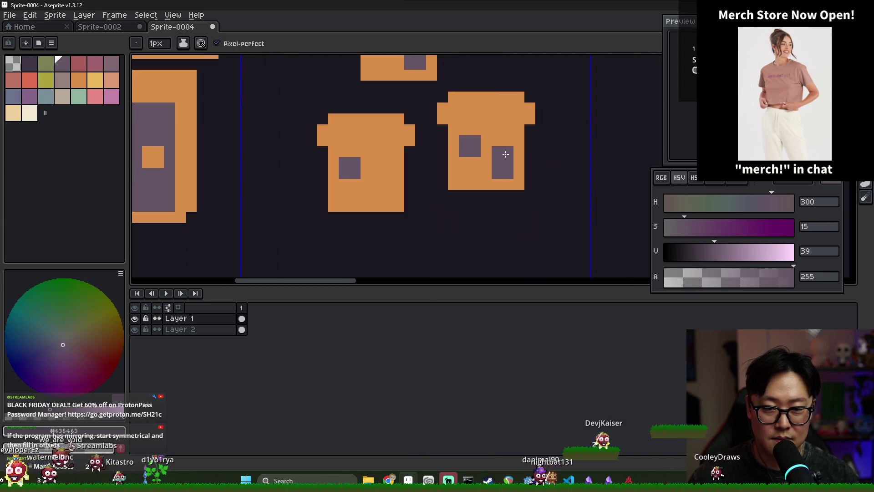
pyautogui.click(388, 184)
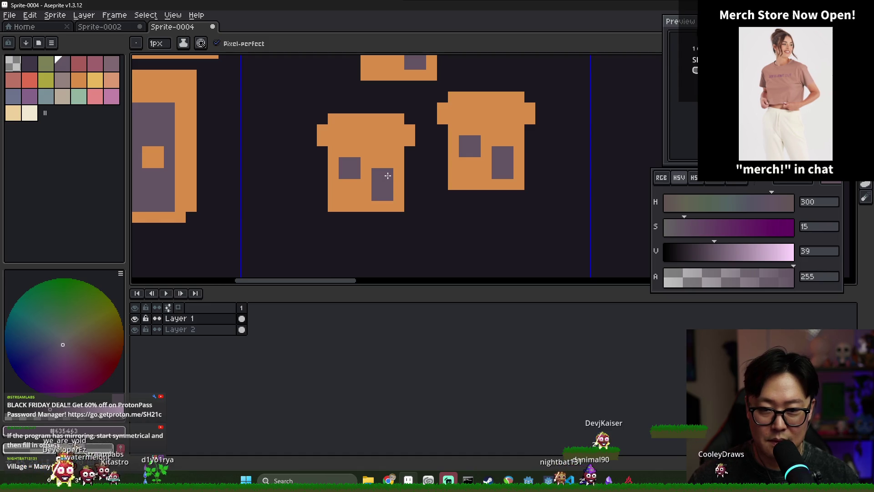
pyautogui.scroll(-3, 424, 202)
pyautogui.press('e')
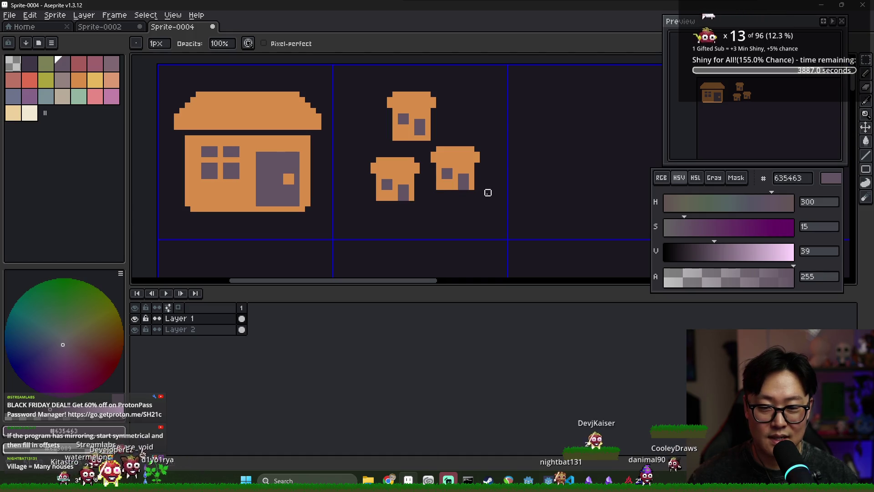
pyautogui.scroll(-2, 460, 155)
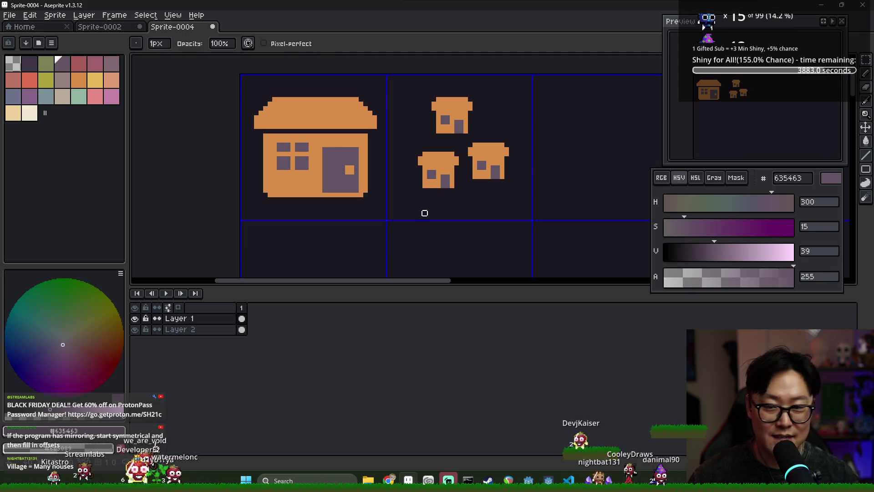
# - Erase the big house's grid cell and shift the three small houses up and left
pyautogui.press('m')
pyautogui.moveTo(385, 217)
pyautogui.mouseDown()
pyautogui.moveTo(236, 97)
pyautogui.moveTo(238, 75)
pyautogui.mouseUp()
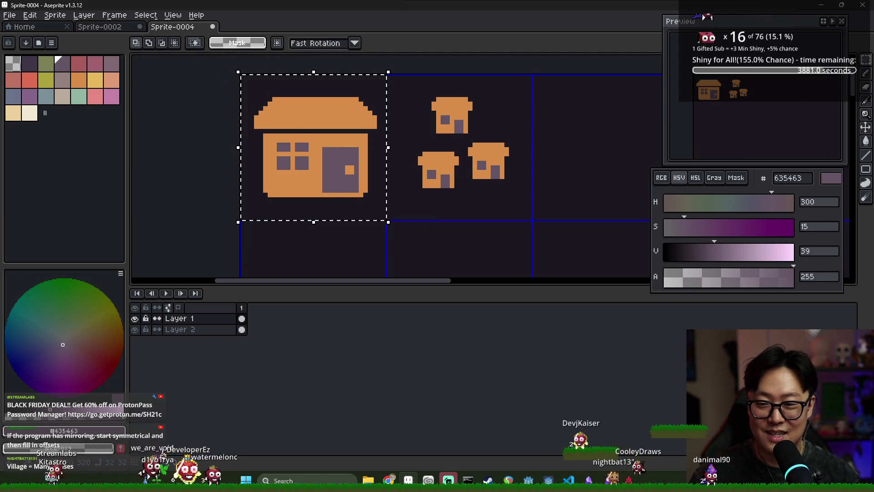
pyautogui.press('Delete')
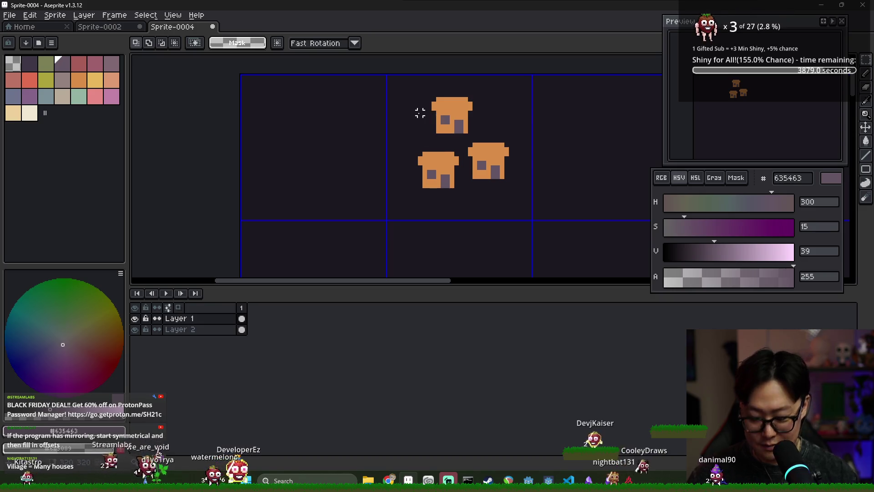
pyautogui.press('v')
pyautogui.moveTo(499, 148); pyautogui.dragTo(328, 122)
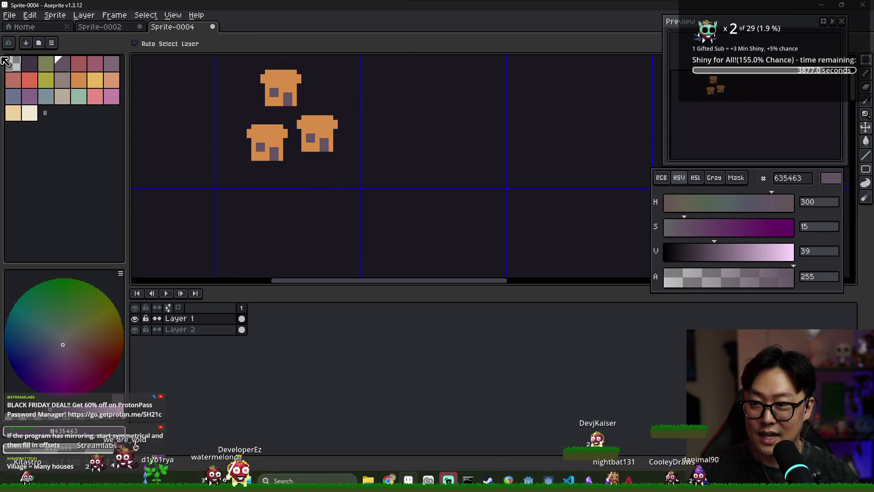
# - Pencil a solid olive tree with a trunk pixel in the left cell
pyautogui.click(47, 68)
pyautogui.hscroll(-5, 371, 140)
pyautogui.press('b')
pyautogui.scroll(1, 370, 126)
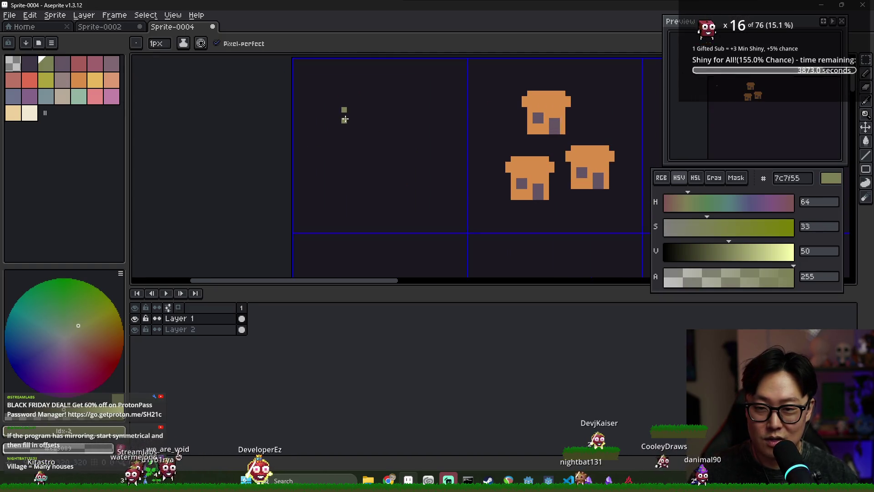
pyautogui.moveTo(338, 121)
pyautogui.mouseDown()
pyautogui.moveTo(353, 121)
pyautogui.moveTo(353, 143)
pyautogui.mouseUp()
pyautogui.click(345, 148)
pyautogui.scroll(1, 344, 145)
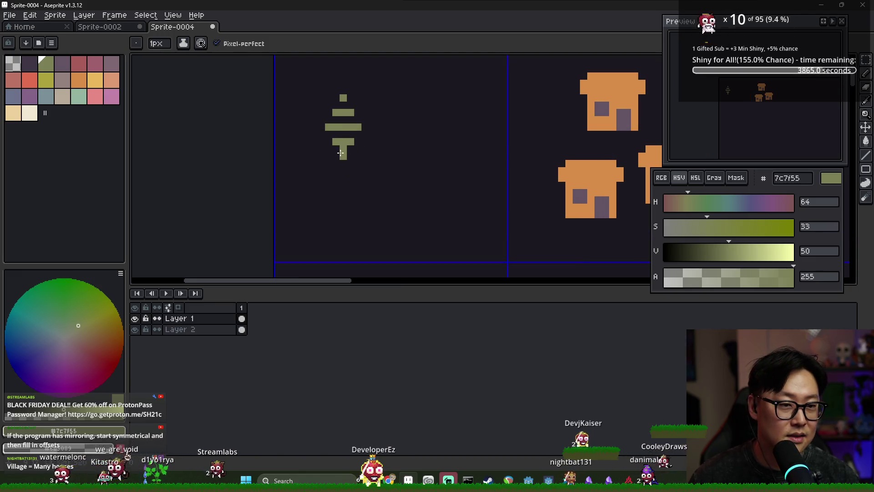
pyautogui.moveTo(327, 136)
pyautogui.mouseDown()
pyautogui.moveTo(360, 136)
pyautogui.moveTo(331, 120)
pyautogui.moveTo(350, 119)
pyautogui.moveTo(346, 107)
pyautogui.mouseUp()
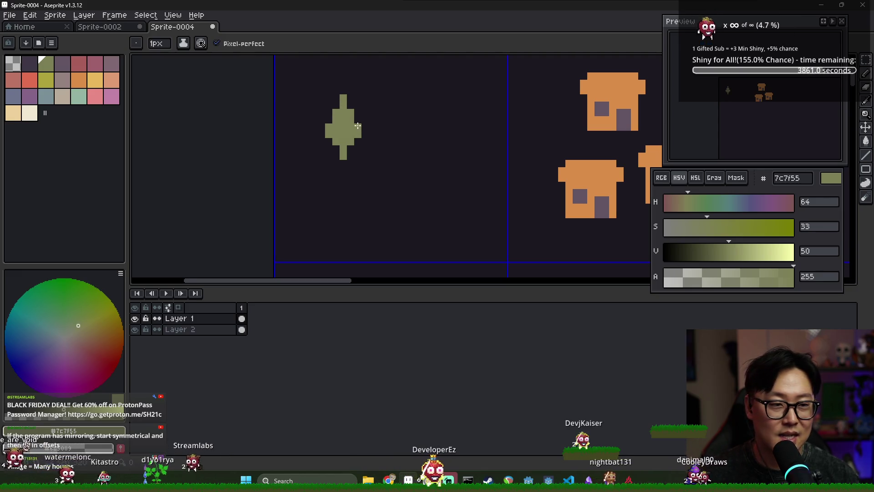
pyautogui.scroll(-1, 359, 137)
pyautogui.scroll(-1, 360, 145)
# - Check the background by toggling Layer 2, then on Layer 1 place a tree copy to the right
pyautogui.press('v')
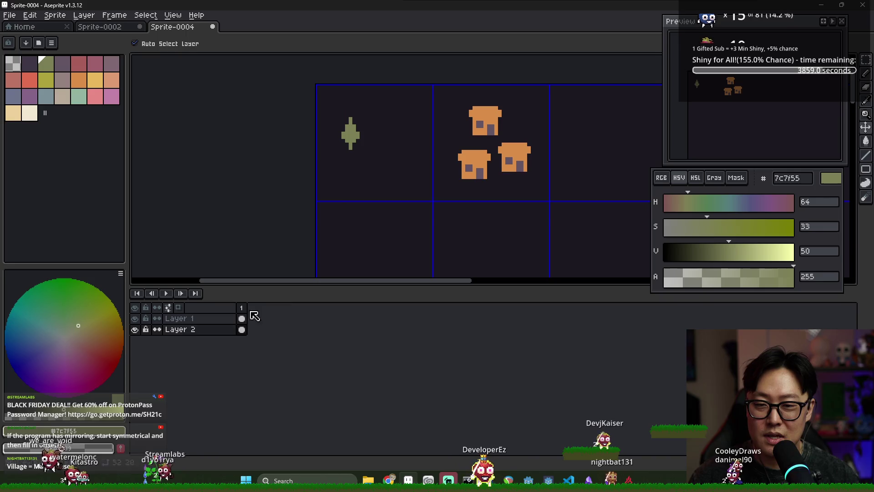
pyautogui.click(135, 330)
pyautogui.click(135, 329)
pyautogui.click(234, 321)
pyautogui.scroll(1, 355, 136)
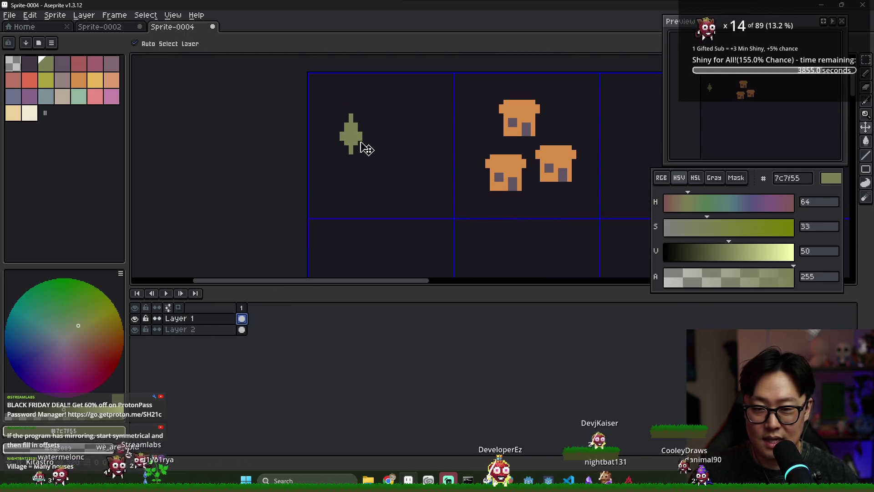
pyautogui.moveTo(358, 140)
pyautogui.mouseDown()
pyautogui.moveTo(363, 170)
pyautogui.moveTo(414, 169)
pyautogui.moveTo(369, 116)
pyautogui.mouseUp()
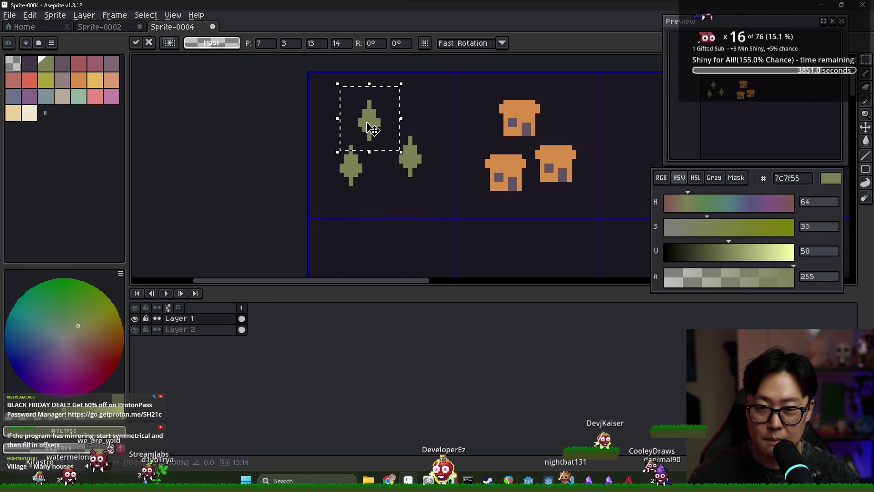
# - Place two more olive tree copies below and to the right of the others
pyautogui.moveTo(401, 151)
pyautogui.mouseDown()
pyautogui.moveTo(385, 183)
pyautogui.moveTo(396, 195)
pyautogui.mouseUp()
pyautogui.click(374, 154)
pyautogui.moveTo(386, 131)
pyautogui.mouseDown()
pyautogui.moveTo(409, 144)
pyautogui.moveTo(336, 140)
pyautogui.moveTo(373, 155)
pyautogui.moveTo(420, 112)
pyautogui.mouseUp()
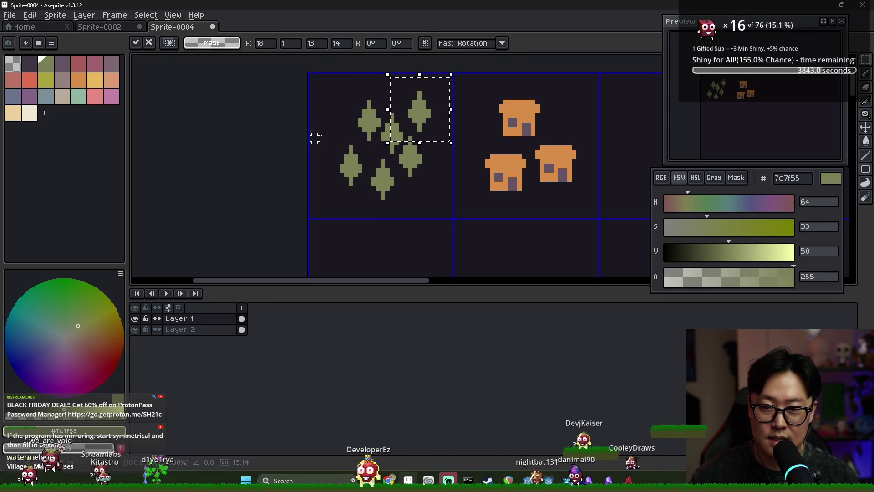
pyautogui.click(379, 124)
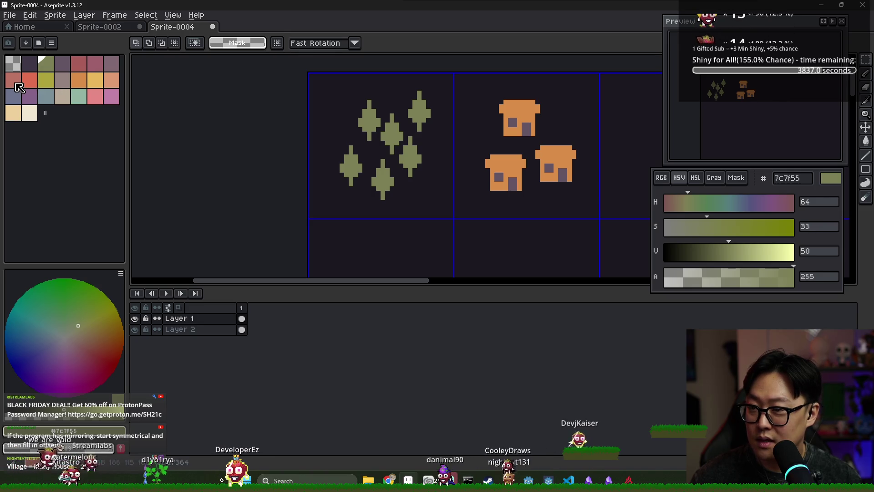
# - Bucket-fill the top-left tree muted purple instead of the rejected pink
pyautogui.click(16, 85)
pyautogui.press('g')
pyautogui.click(373, 125)
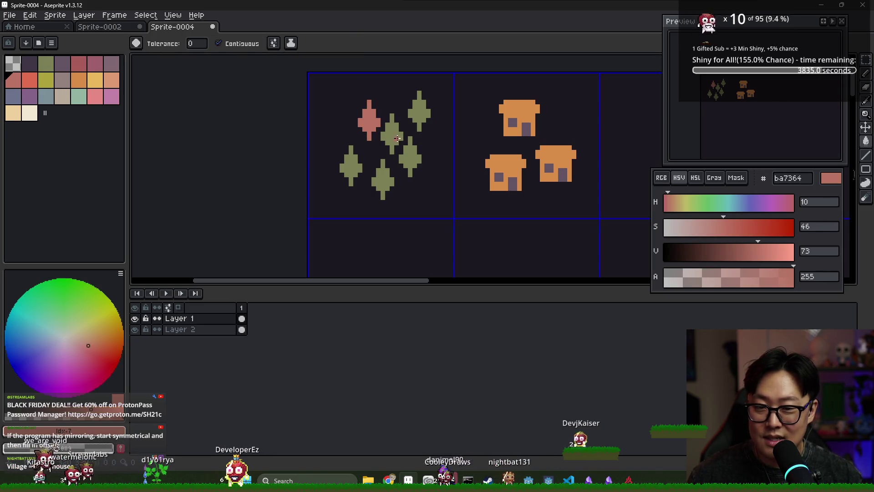
pyautogui.hotkey('ctrl', 'z')
pyautogui.keyDown('alt'); pyautogui.click(350, 162); pyautogui.keyUp('alt')
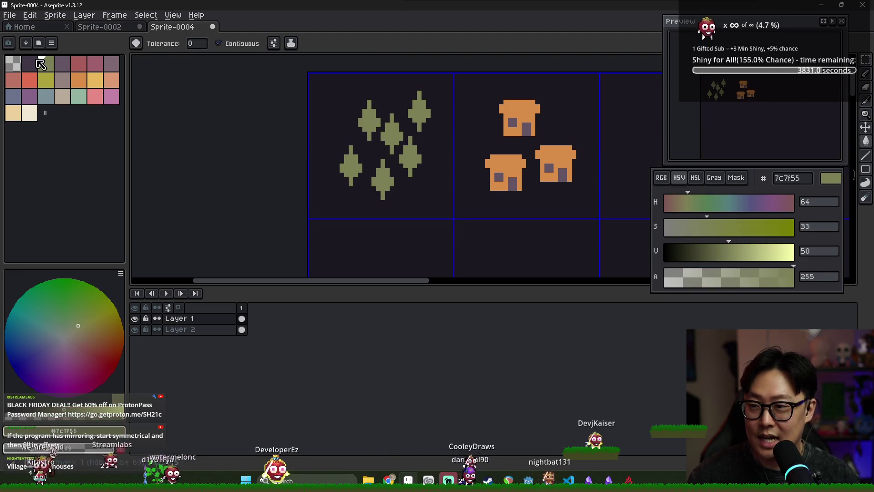
pyautogui.click(62, 64)
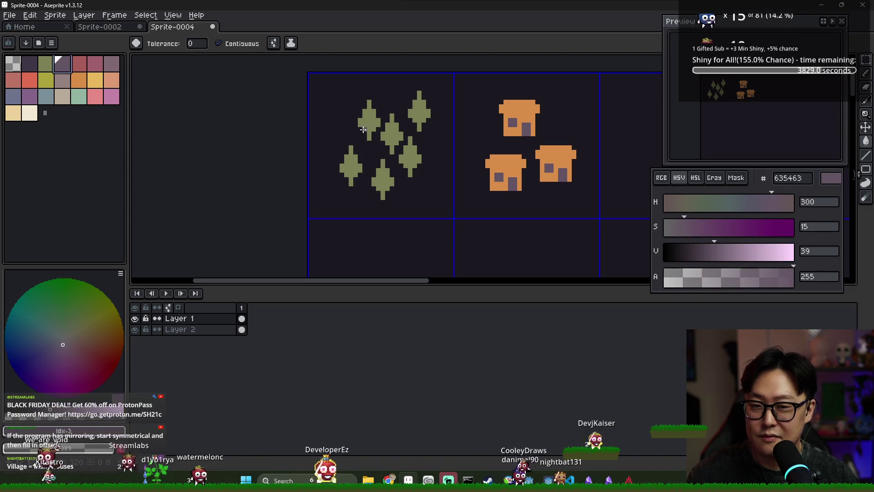
pyautogui.click(367, 128)
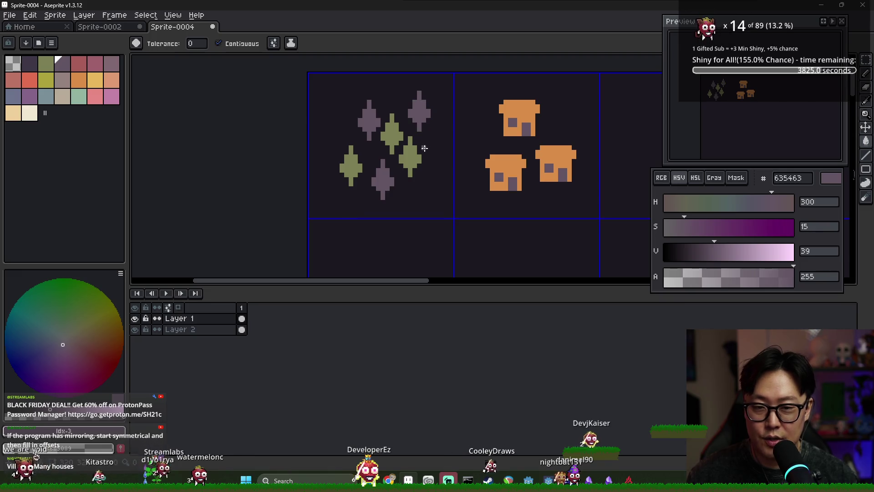
# - Magic-wand copy a green tree and a purple tree into the cluster
pyautogui.keyDown('alt'); pyautogui.click(391, 137); pyautogui.keyUp('alt')
pyautogui.press('w')
pyautogui.click(398, 136)
pyautogui.moveTo(399, 136)
pyautogui.mouseDown()
pyautogui.moveTo(362, 141)
pyautogui.moveTo(419, 146)
pyautogui.moveTo(401, 157)
pyautogui.moveTo(402, 199)
pyautogui.mouseUp()
pyautogui.click(423, 119)
pyautogui.moveTo(421, 111)
pyautogui.mouseDown()
pyautogui.moveTo(420, 160)
pyautogui.moveTo(430, 169)
pyautogui.moveTo(392, 158)
pyautogui.moveTo(431, 155)
pyautogui.moveTo(433, 165)
pyautogui.mouseUp()
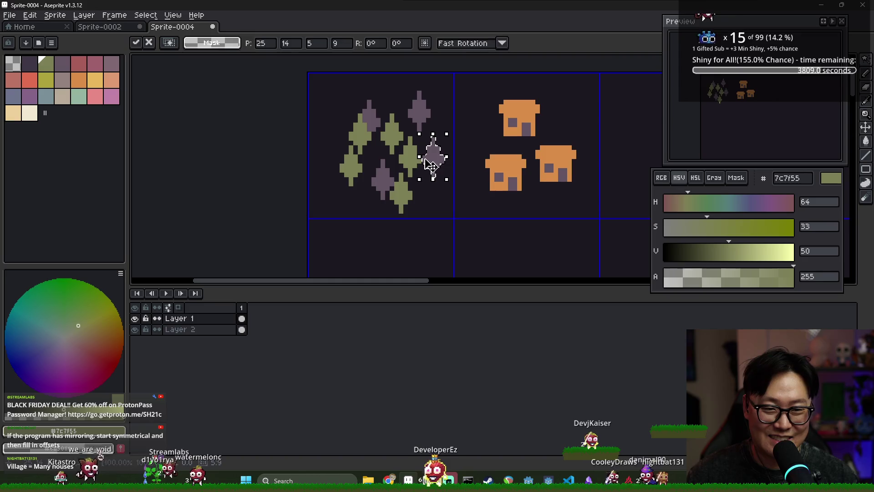
pyautogui.click(432, 188)
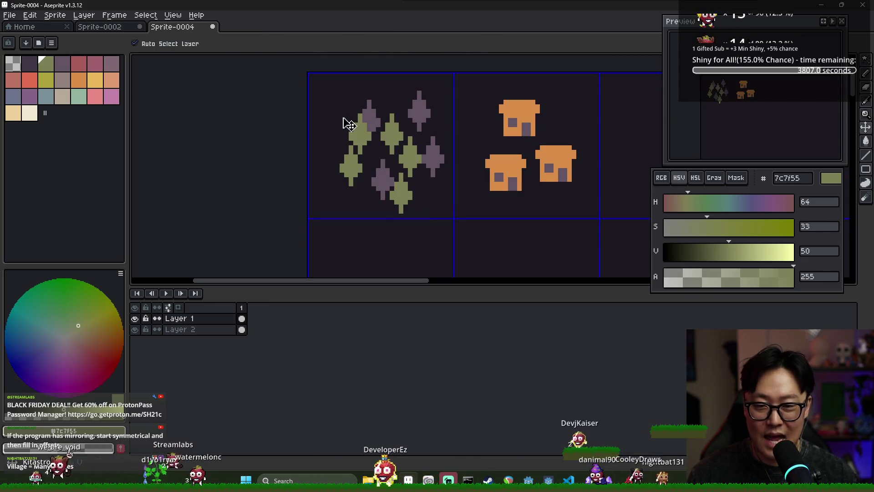
# - Marquee the whole group of trees and move it into the corner
pyautogui.press('m')
pyautogui.moveTo(321, 81)
pyautogui.mouseDown()
pyautogui.moveTo(389, 158)
pyautogui.moveTo(464, 216)
pyautogui.moveTo(416, 189)
pyautogui.mouseUp()
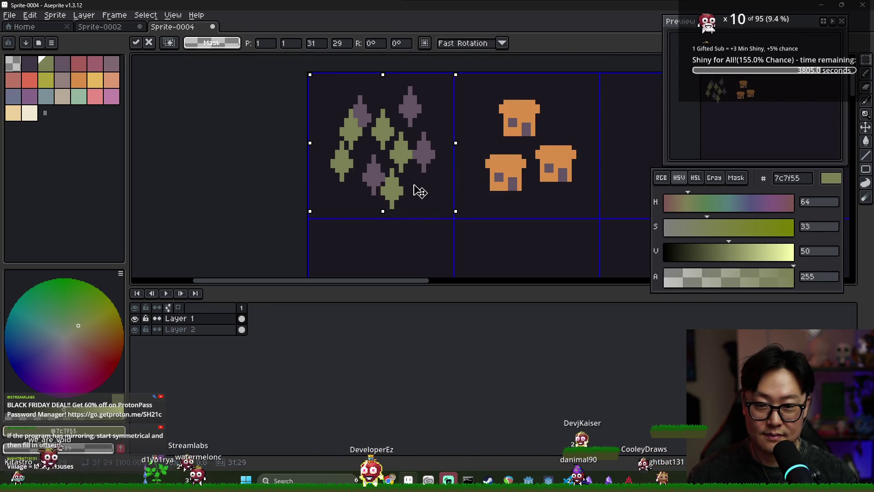
pyautogui.scroll(-4, 458, 181)
pyautogui.click(522, 201)
pyautogui.scroll(3, 524, 196)
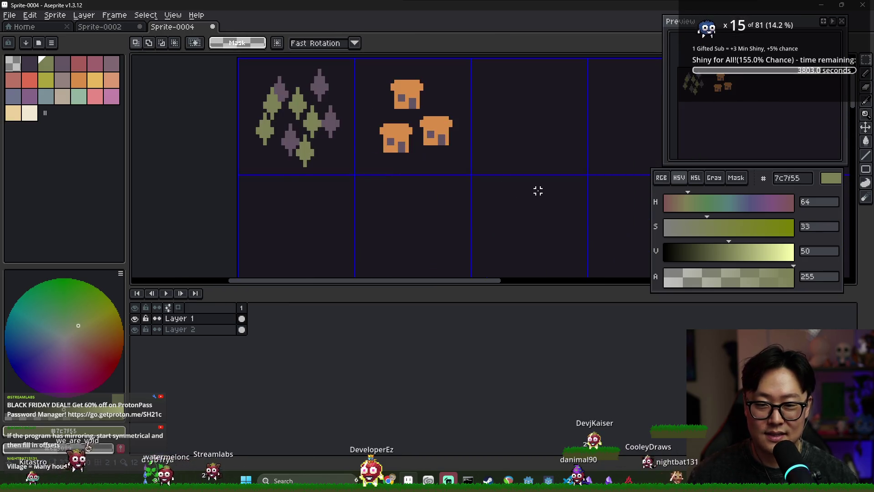
# - Draw a pink outline in the third cell and bucket-fill it into a solid blob
pyautogui.scroll(-1, 412, 182)
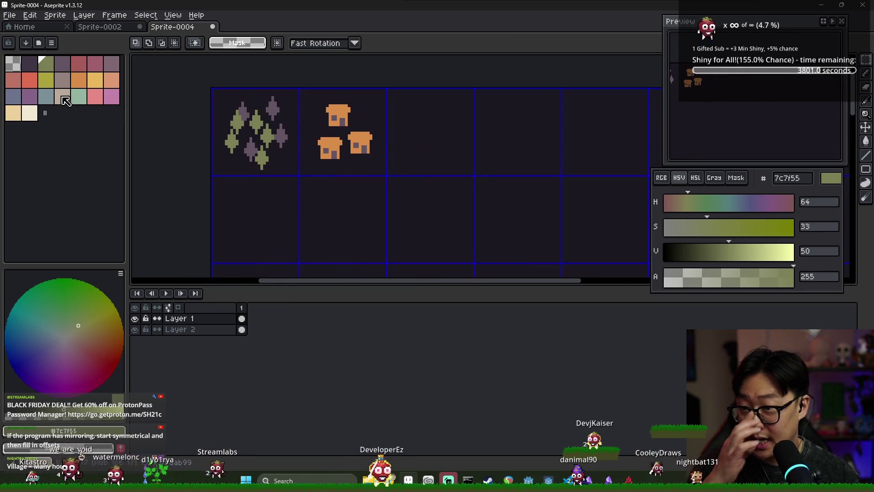
pyautogui.click(16, 87)
pyautogui.press('b')
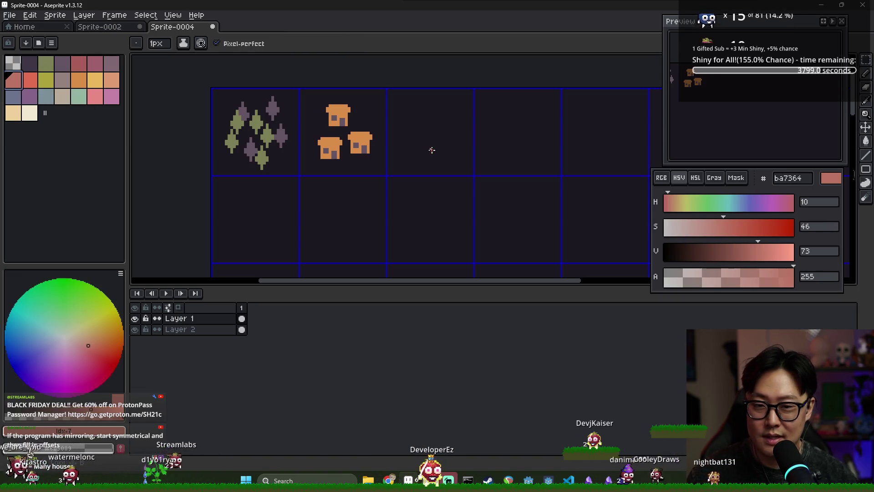
pyautogui.scroll(2, 433, 148)
pyautogui.moveTo(375, 132)
pyautogui.mouseDown()
pyautogui.moveTo(384, 121)
pyautogui.moveTo(469, 99)
pyautogui.moveTo(462, 130)
pyautogui.moveTo(403, 159)
pyautogui.moveTo(375, 132)
pyautogui.mouseUp()
pyautogui.press('g')
pyautogui.click(411, 136)
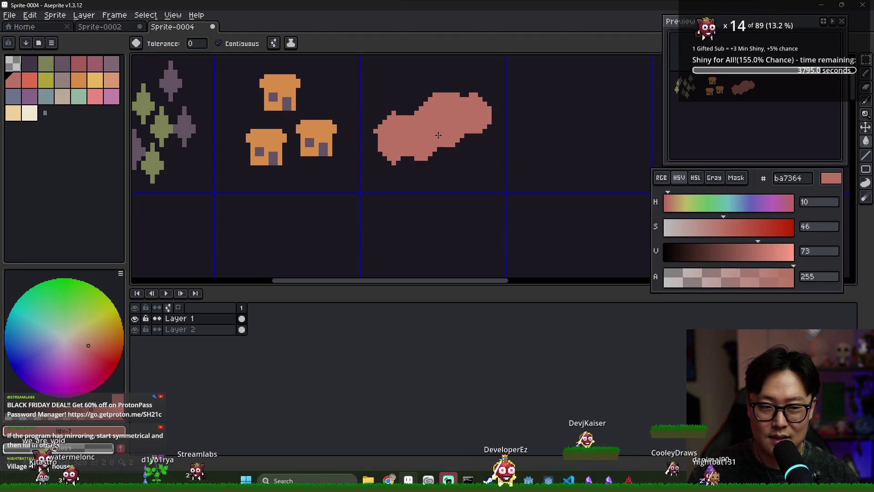
pyautogui.press('b')
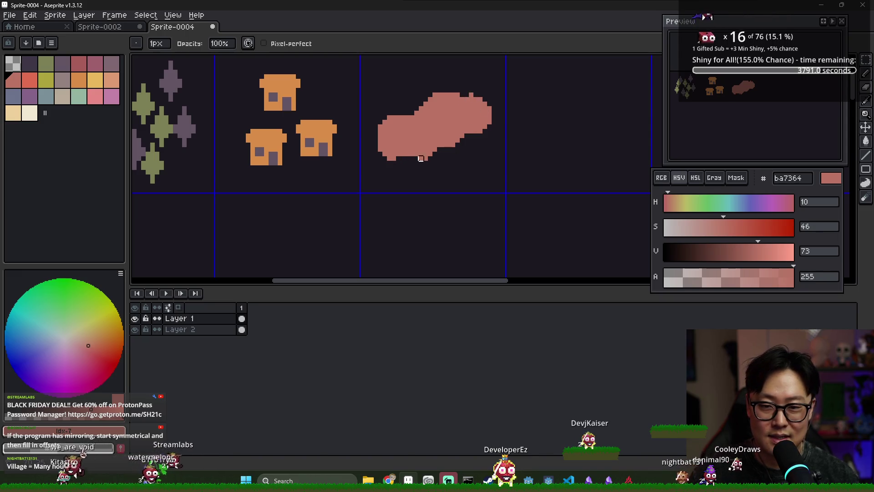
# - Eyedrop a house's dark purple and pencil short dashes across the pink blob
pyautogui.scroll(-2, 443, 164)
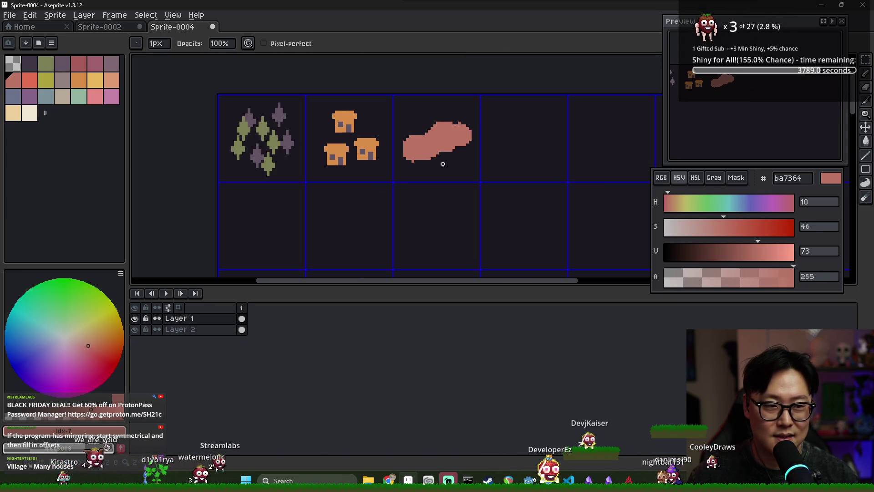
pyautogui.scroll(1, 449, 135)
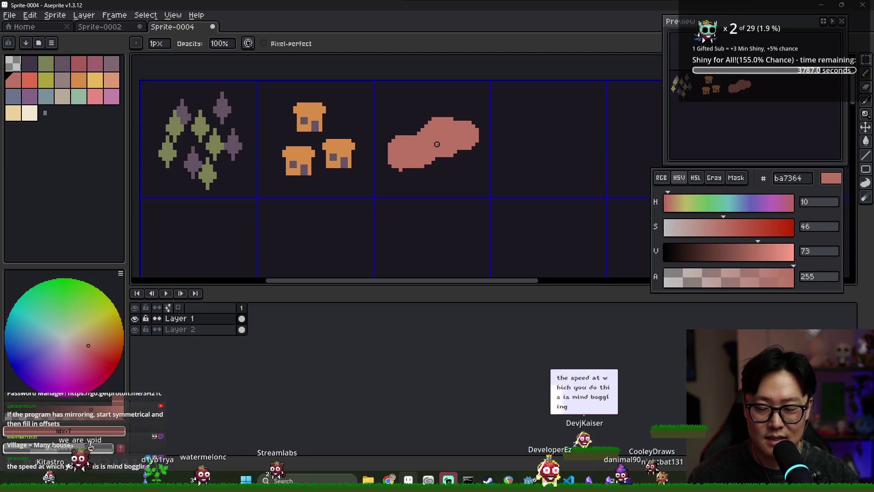
pyautogui.scroll(2, 439, 144)
pyautogui.keyDown('alt'); pyautogui.click(297, 172); pyautogui.keyUp('alt')
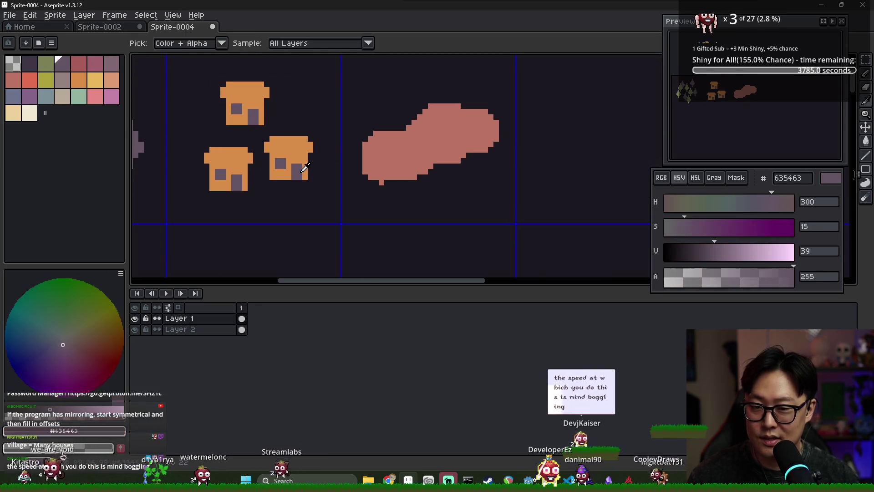
pyautogui.moveTo(390, 144); pyautogui.dragTo(402, 144)
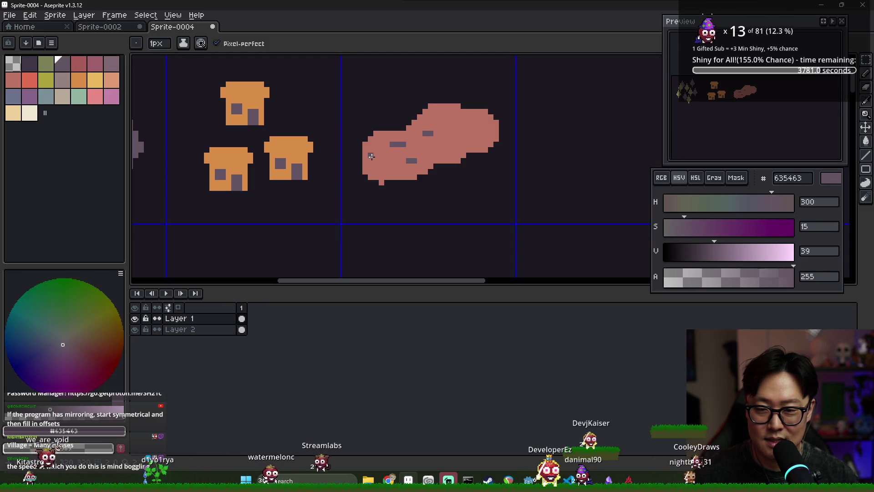
pyautogui.moveTo(387, 166); pyautogui.dragTo(382, 167)
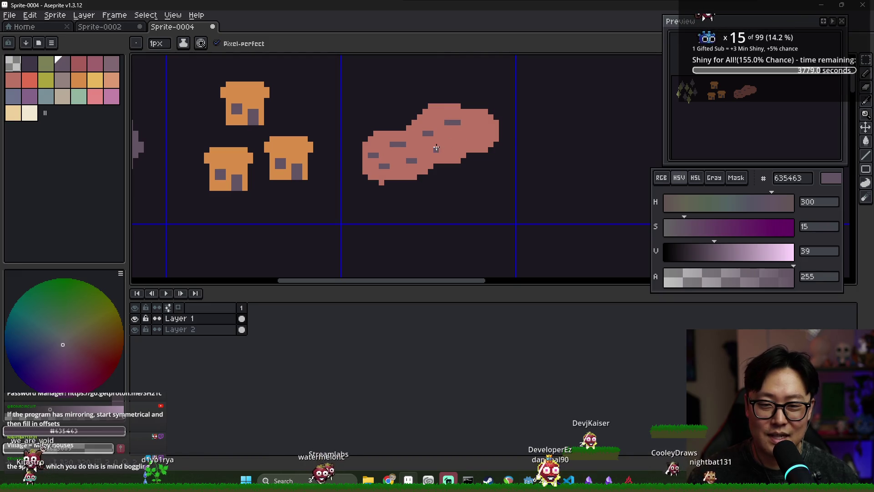
pyautogui.scroll(-3, 469, 143)
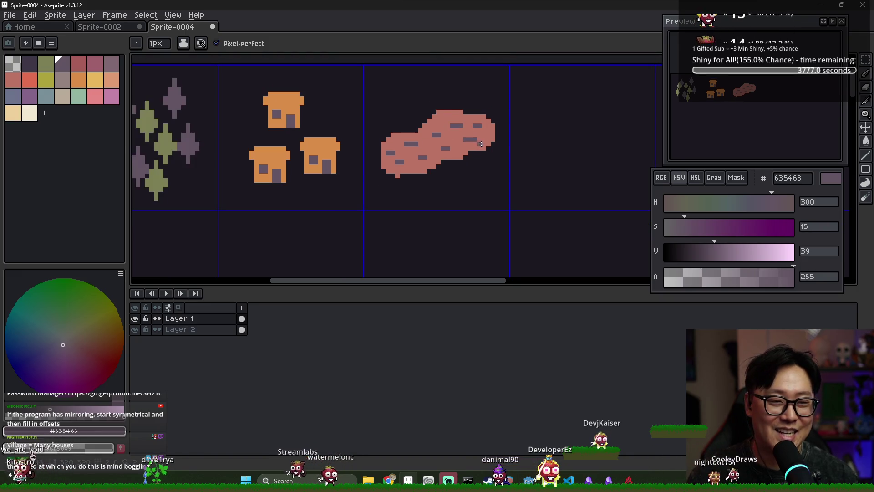
pyautogui.scroll(2, 464, 141)
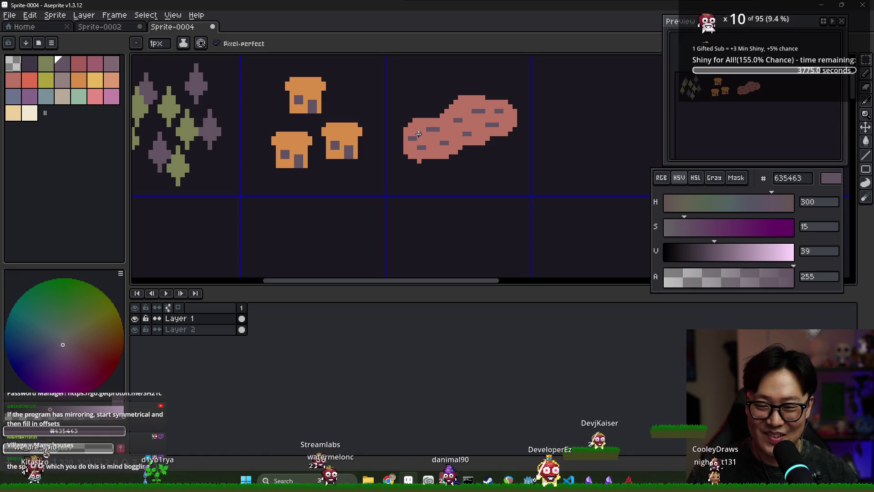
pyautogui.click(112, 82)
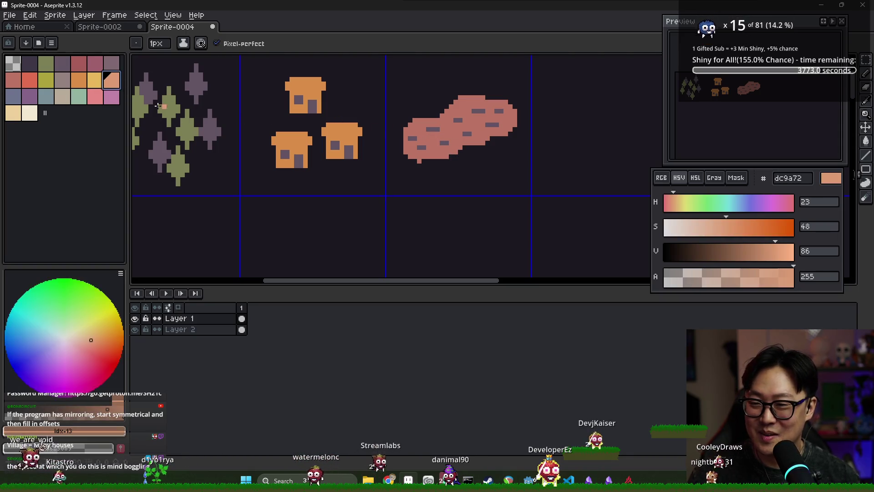
# - Pencil two olive Y-shaped sprigs on the blob
pyautogui.click(46, 63)
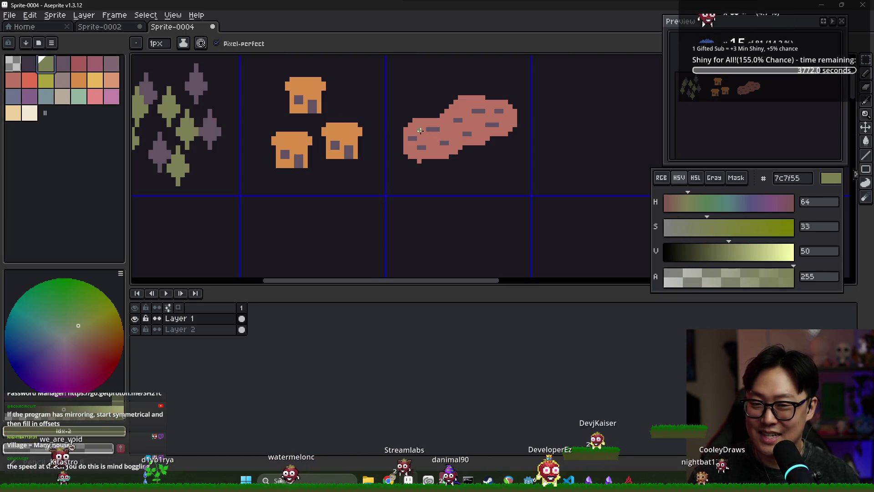
pyautogui.click(423, 95)
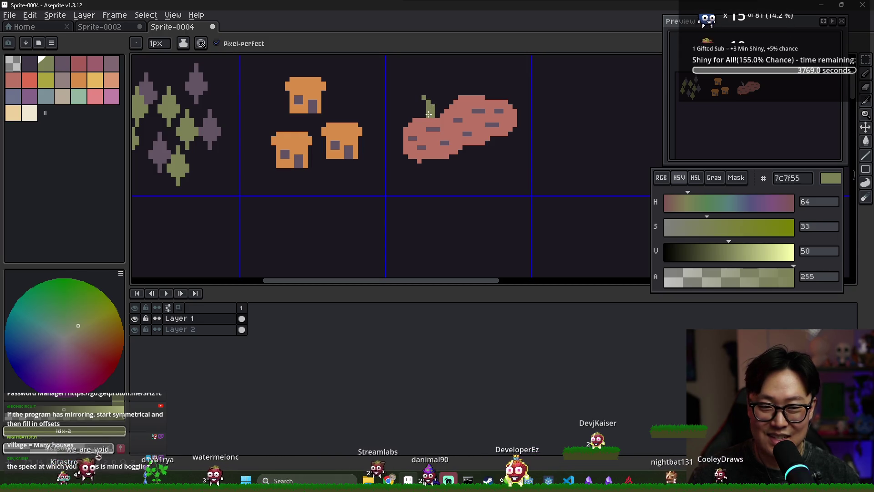
pyautogui.moveTo(435, 106); pyautogui.dragTo(438, 97)
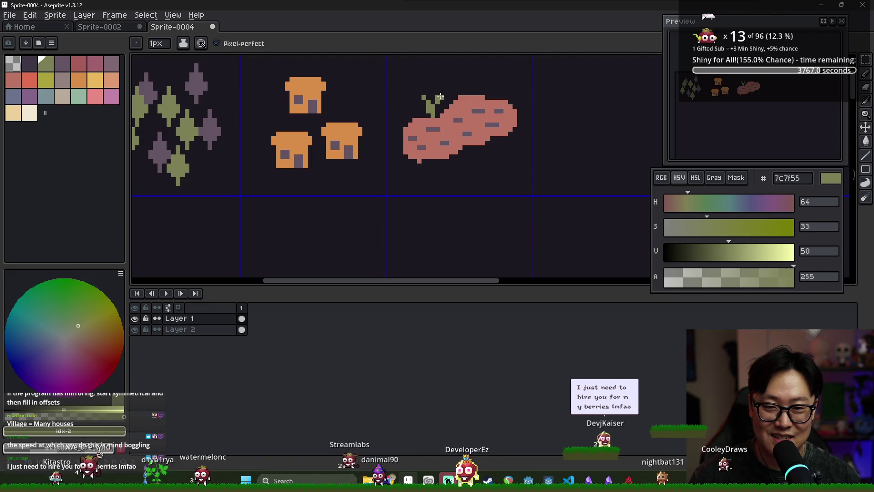
pyautogui.scroll(-1, 442, 137)
pyautogui.scroll(1, 466, 135)
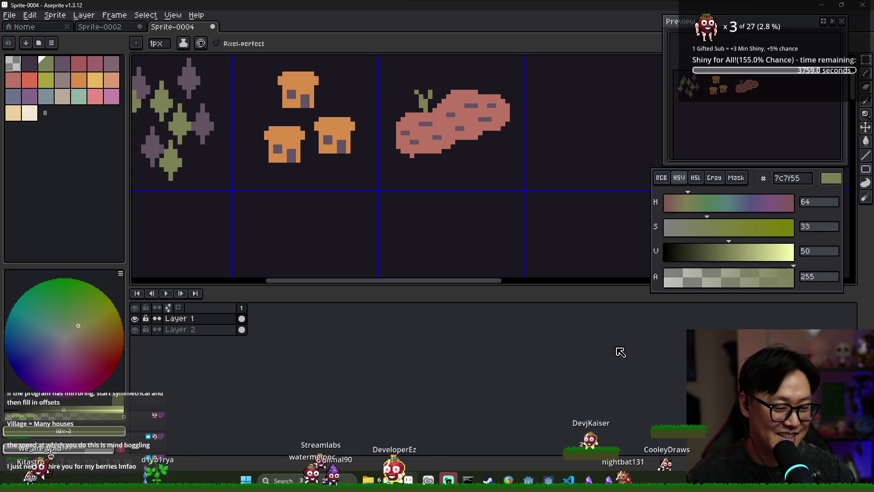
pyautogui.scroll(1, 476, 171)
pyautogui.moveTo(529, 137); pyautogui.dragTo(541, 167)
# - Fill the blob solid purple and dot three light-green spots on it
pyautogui.keyDown('alt'); pyautogui.click(521, 144); pyautogui.keyUp('alt')
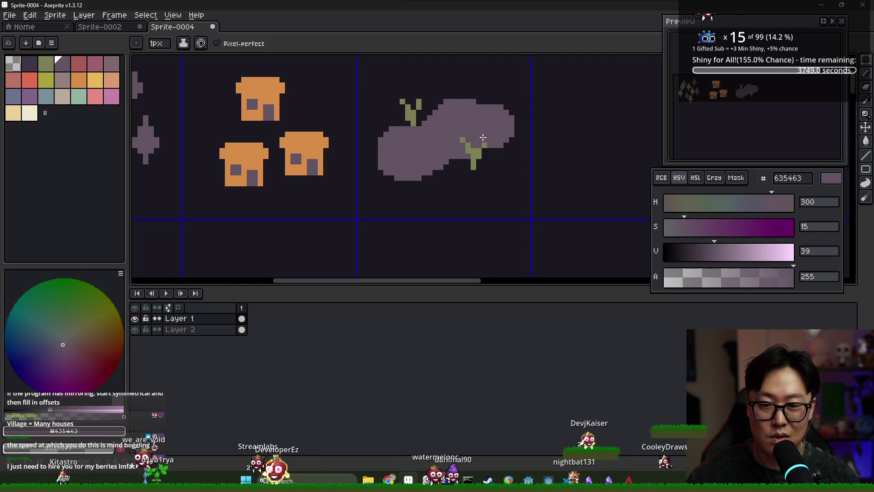
pyautogui.scroll(-1, 511, 149)
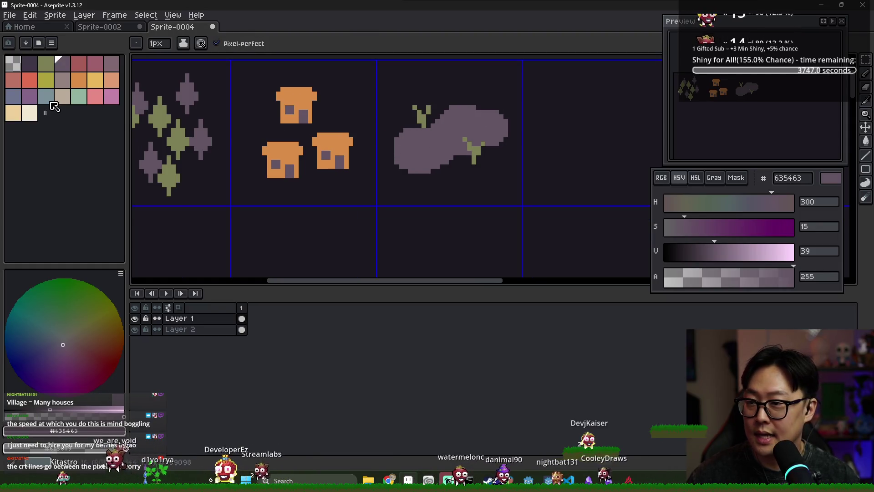
pyautogui.click(79, 96)
pyautogui.scroll(2, 414, 131)
pyautogui.moveTo(414, 131); pyautogui.dragTo(420, 130)
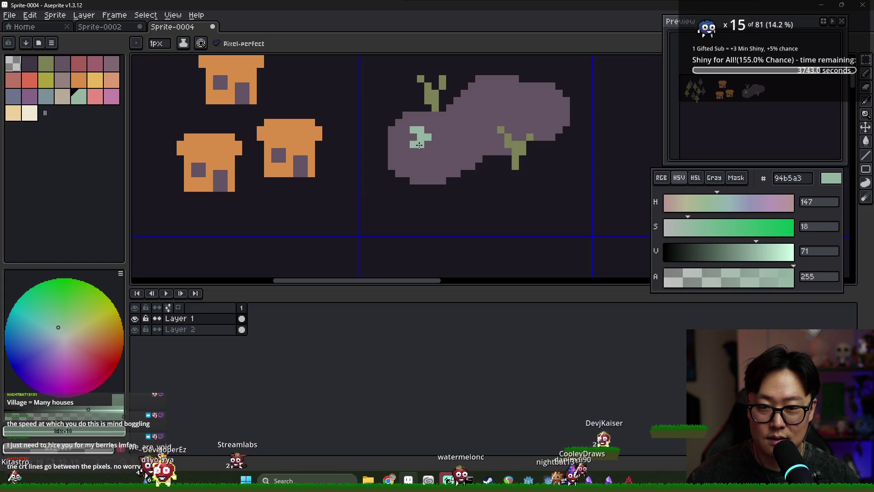
pyautogui.moveTo(486, 94); pyautogui.dragTo(494, 107)
pyautogui.moveTo(463, 143); pyautogui.dragTo(473, 151)
# - Marquee-select the bush and nudge it slightly within its cell
pyautogui.scroll(-2, 514, 156)
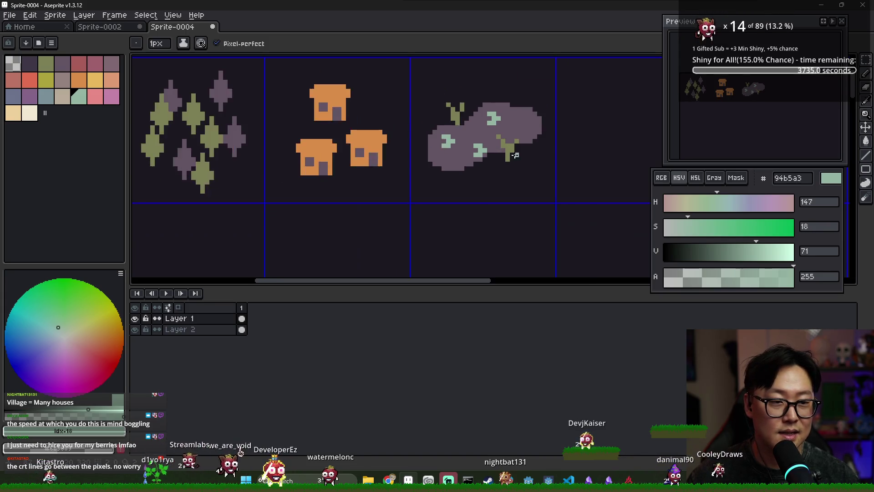
pyautogui.scroll(-2, 514, 155)
pyautogui.press('m')
pyautogui.moveTo(457, 106)
pyautogui.mouseDown()
pyautogui.moveTo(557, 181)
pyautogui.moveTo(533, 173)
pyautogui.mouseUp()
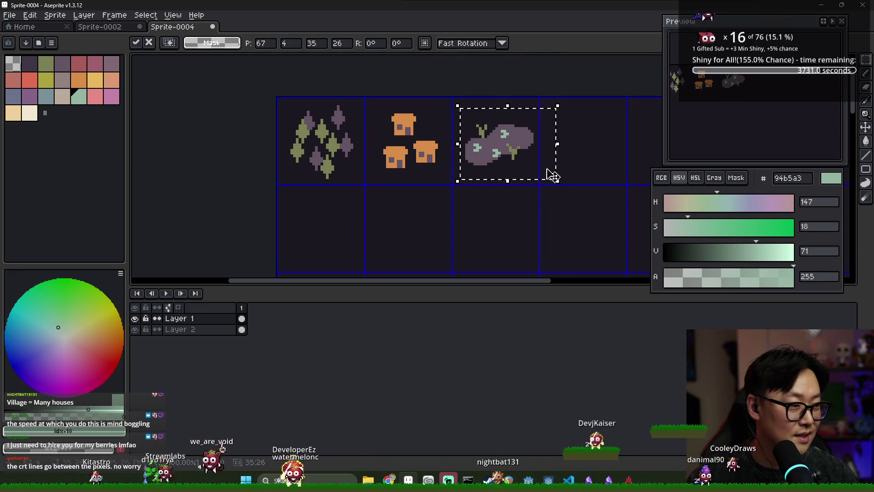
# - Commit the bush's move with Ctrl+D and pan over to the fourth cell
pyautogui.hotkey('ctrl', 'd')
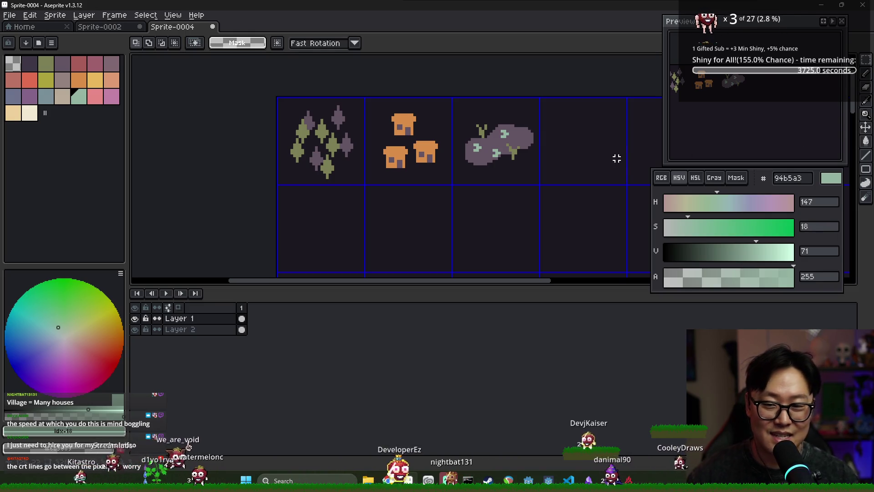
pyautogui.moveTo(619, 158); pyautogui.dragTo(577, 155)
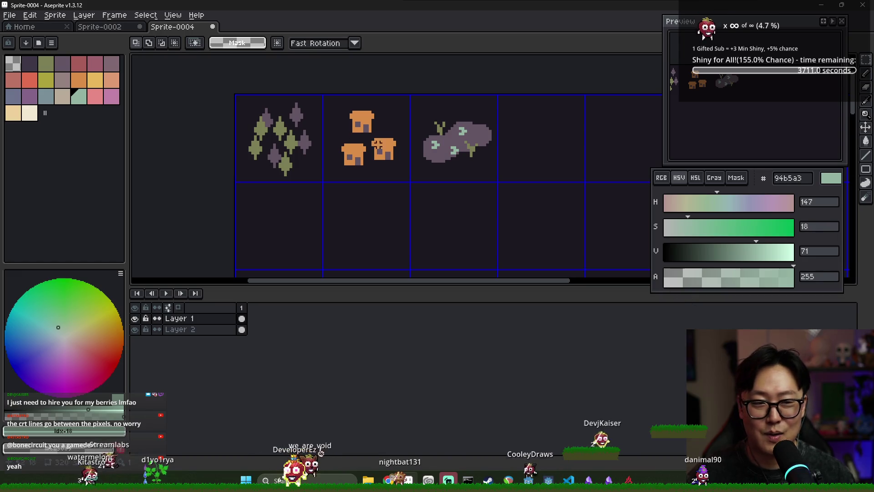
pyautogui.scroll(-1, 364, 141)
pyautogui.scroll(1, 429, 166)
pyautogui.hscroll(2, 317, 148)
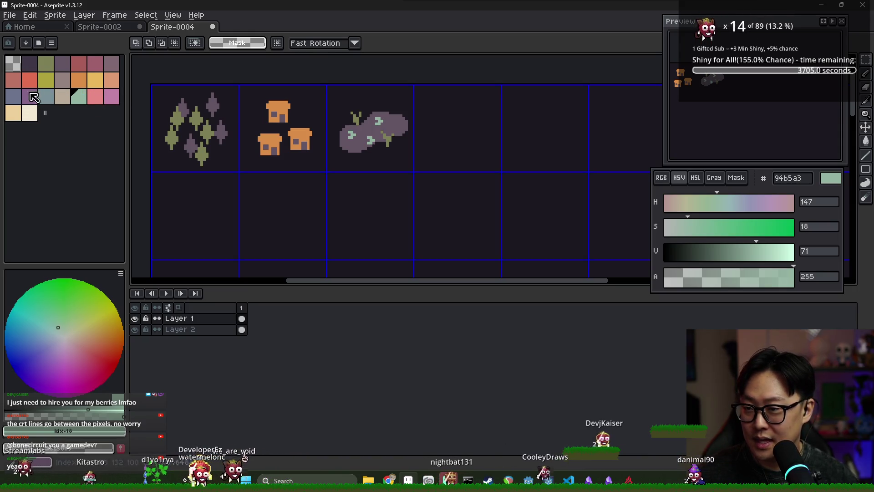
pyautogui.click(20, 86)
# - Bucket-fill the large triangle outline with pink
pyautogui.press('b')
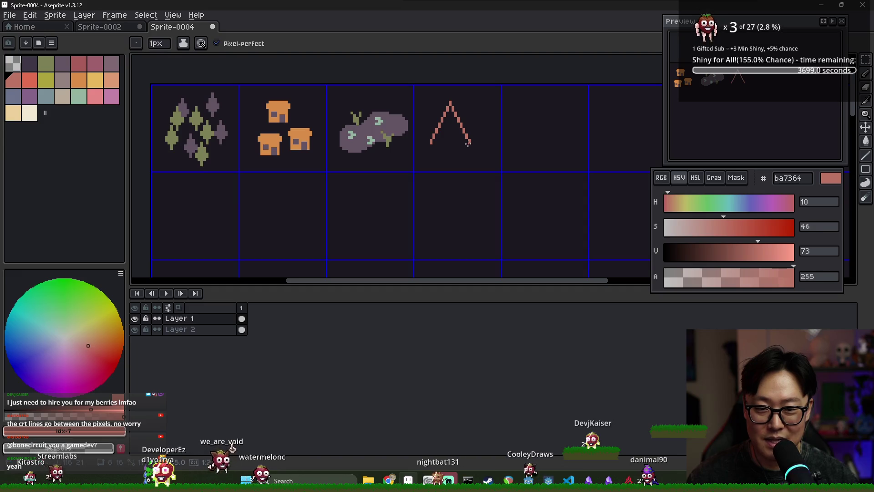
pyautogui.press('g')
pyautogui.click(449, 130)
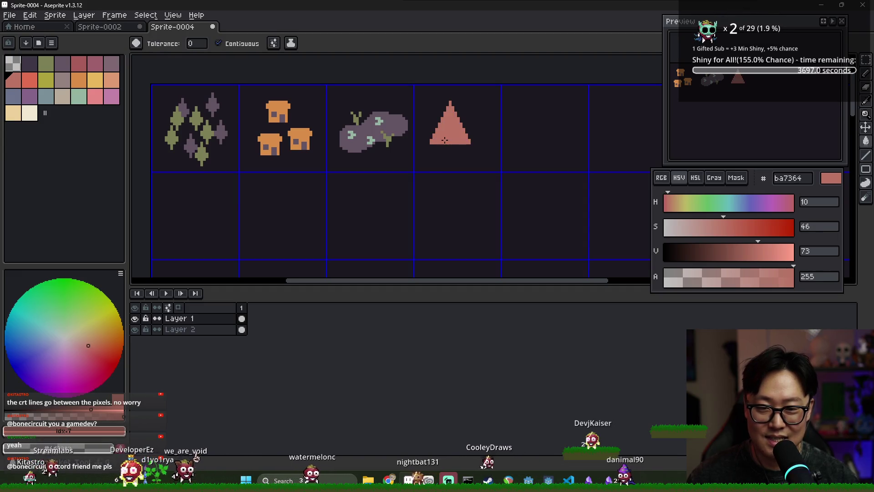
# - Draw a smaller triangle beside it, undoing a stray stroke, and fill it pink
pyautogui.scroll(1, 478, 128)
pyautogui.press('b')
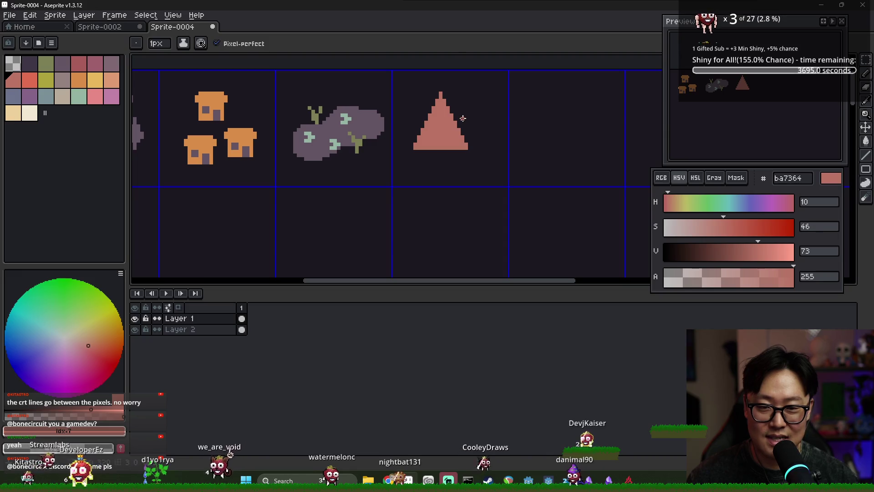
pyautogui.moveTo(463, 117); pyautogui.dragTo(475, 143)
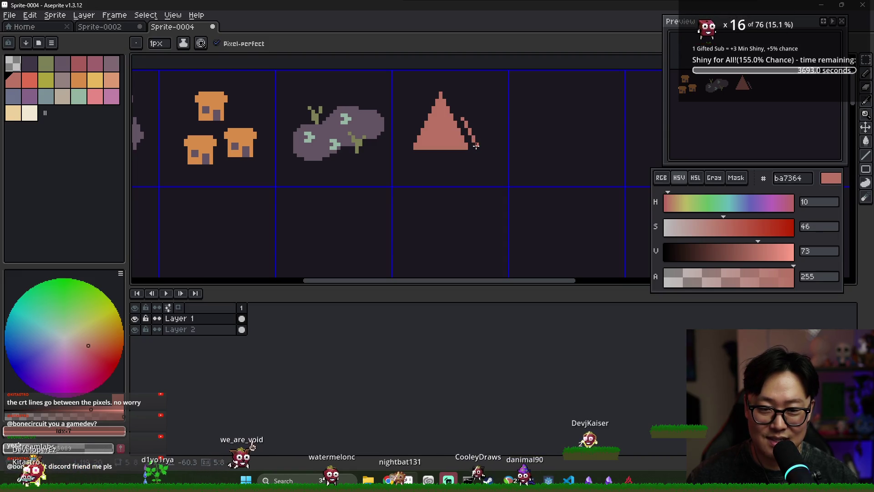
pyautogui.moveTo(463, 118); pyautogui.dragTo(470, 104)
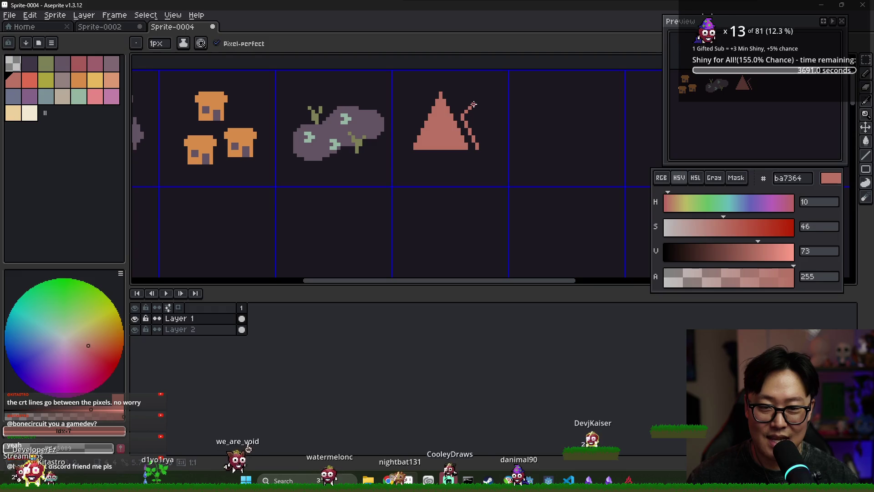
pyautogui.hotkey('ctrl', 'z')
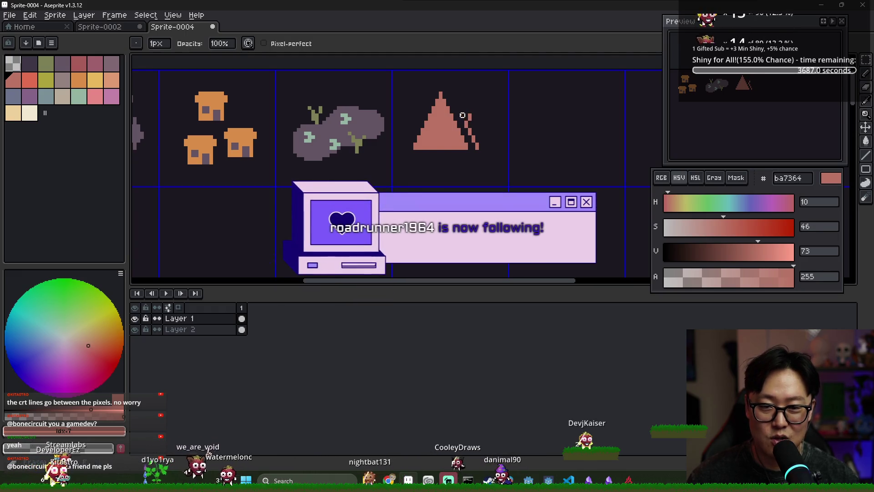
pyautogui.moveTo(474, 109)
pyautogui.mouseDown()
pyautogui.moveTo(496, 148)
pyautogui.moveTo(477, 148)
pyautogui.mouseUp()
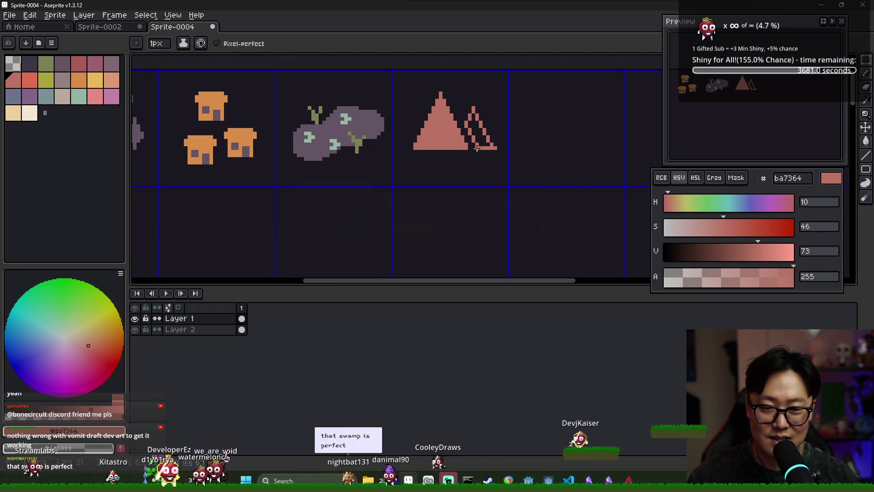
pyautogui.press('g')
pyautogui.click(482, 139)
pyautogui.scroll(-3, 465, 135)
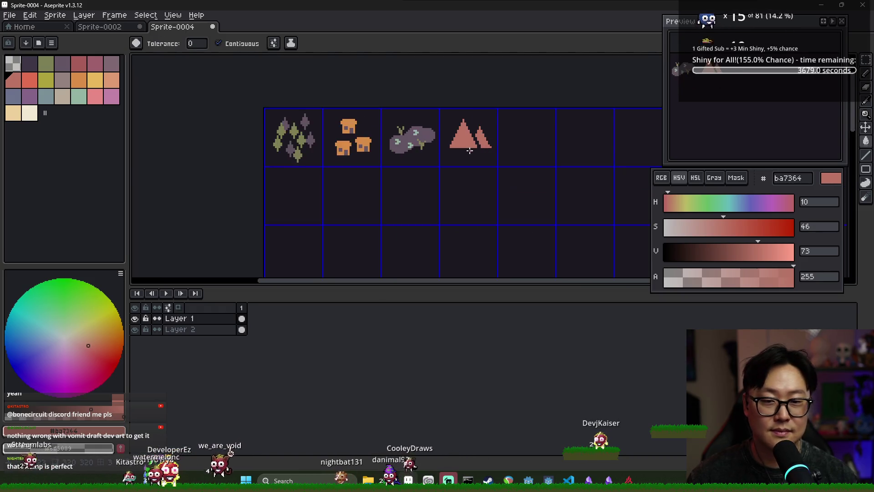
pyautogui.scroll(4, 464, 135)
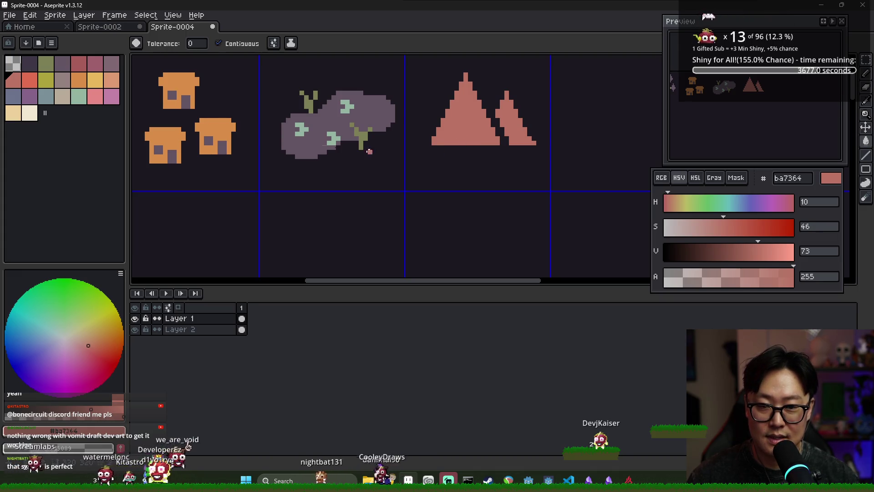
# - Choose the tan swatch after trying cream
pyautogui.scroll(-1, 163, 126)
pyautogui.click(32, 114)
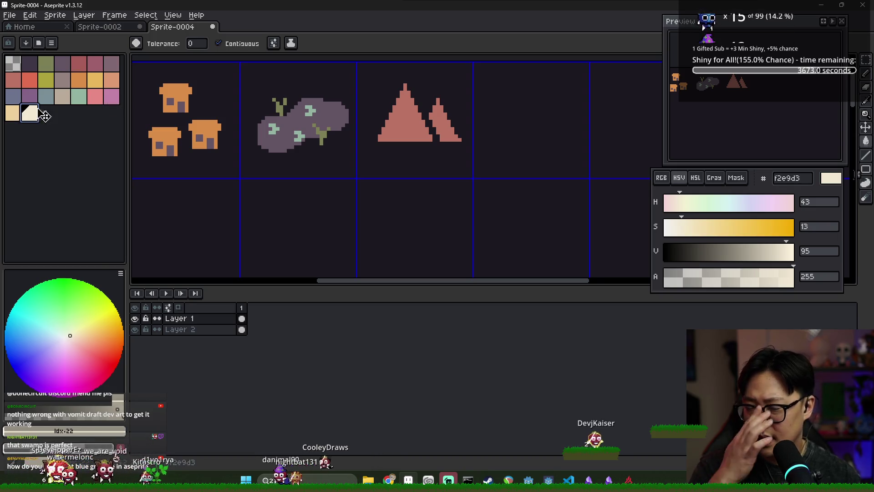
pyautogui.click(14, 114)
# - Pencil a tan path leading down from the mountains
pyautogui.press('b')
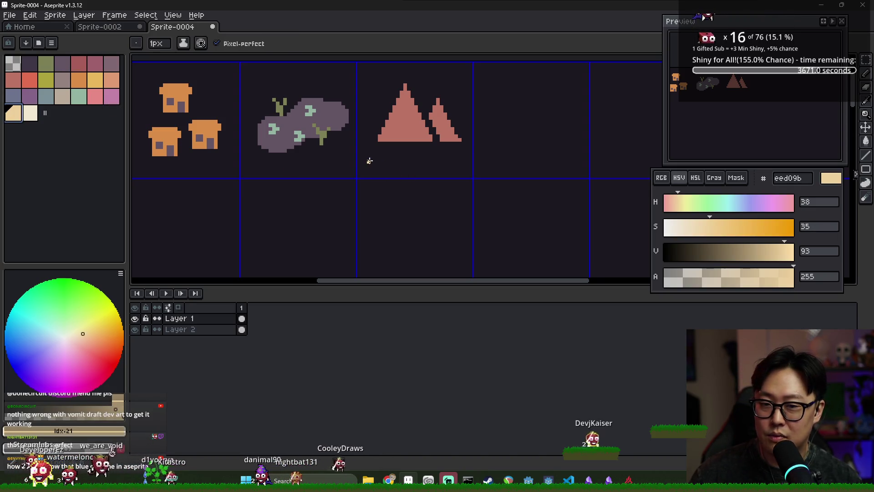
pyautogui.moveTo(371, 162); pyautogui.dragTo(416, 140)
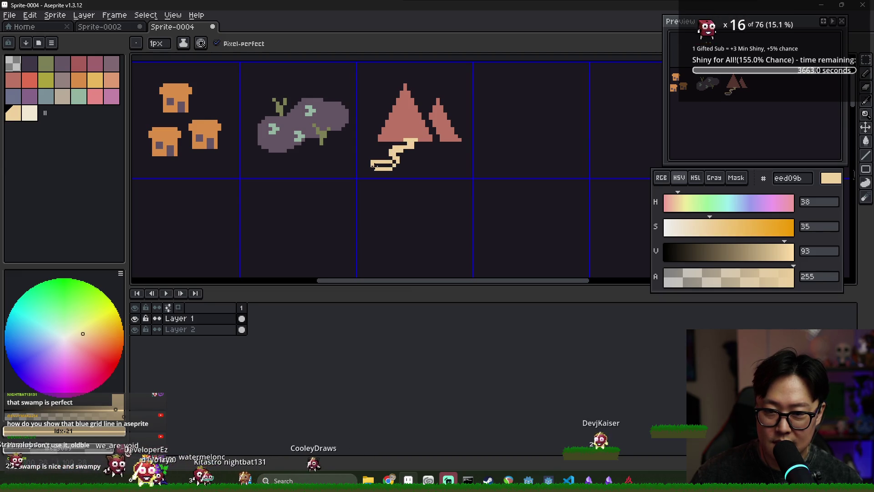
pyautogui.scroll(-2, 478, 164)
pyautogui.scroll(3, 469, 156)
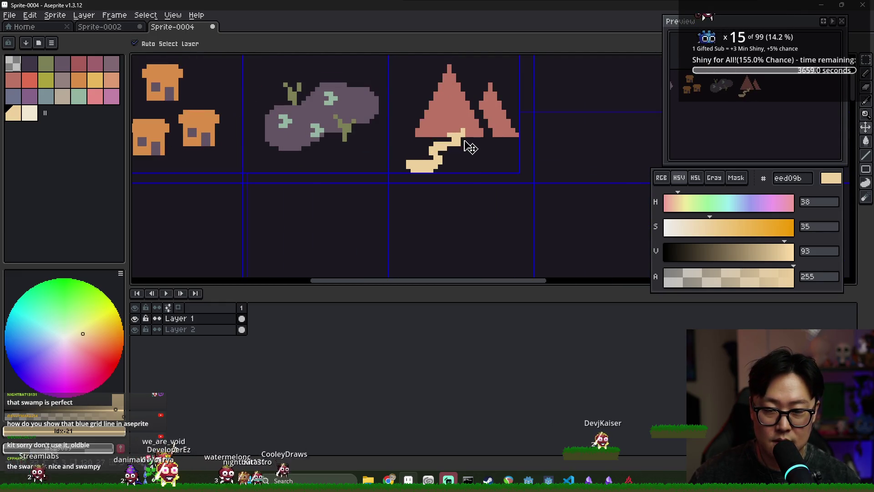
# - Eyedrop the mountains' pink and the path's tan to touch up their edges
pyautogui.keyDown('alt'); pyautogui.click(450, 134); pyautogui.keyUp('alt')
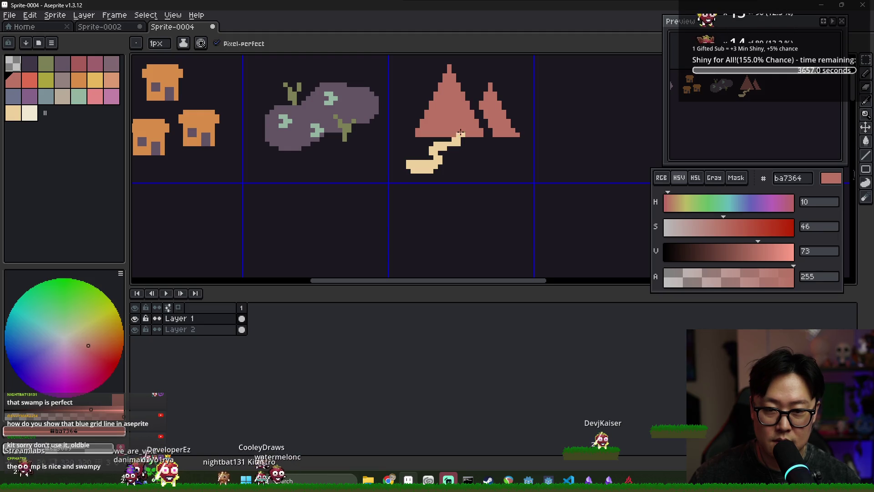
pyautogui.keyDown('alt'); pyautogui.click(464, 133); pyautogui.keyUp('alt')
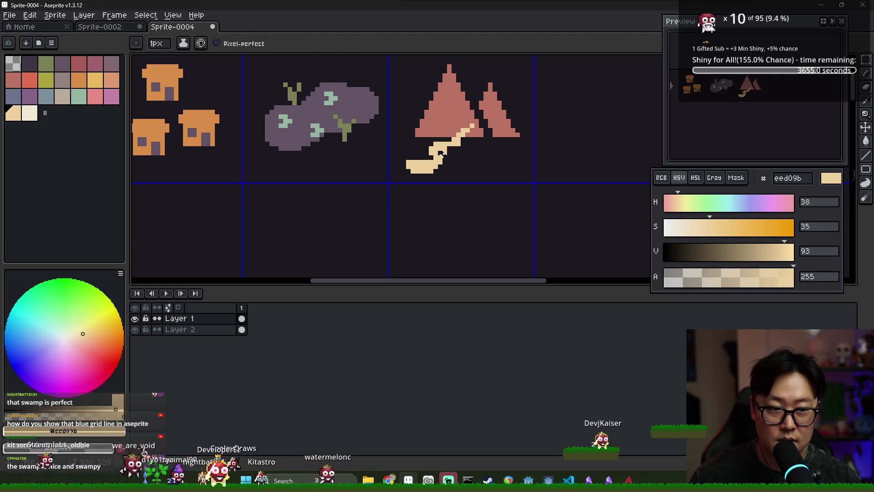
pyautogui.keyDown('alt'); pyautogui.click(459, 130); pyautogui.keyUp('alt')
pyautogui.press('e')
pyautogui.press('b')
pyautogui.scroll(-1, 471, 129)
pyautogui.scroll(1, 474, 132)
# - Erase stray pixels and extend the path's bottom end with tan
pyautogui.keyDown('alt'); pyautogui.click(453, 141); pyautogui.keyUp('alt')
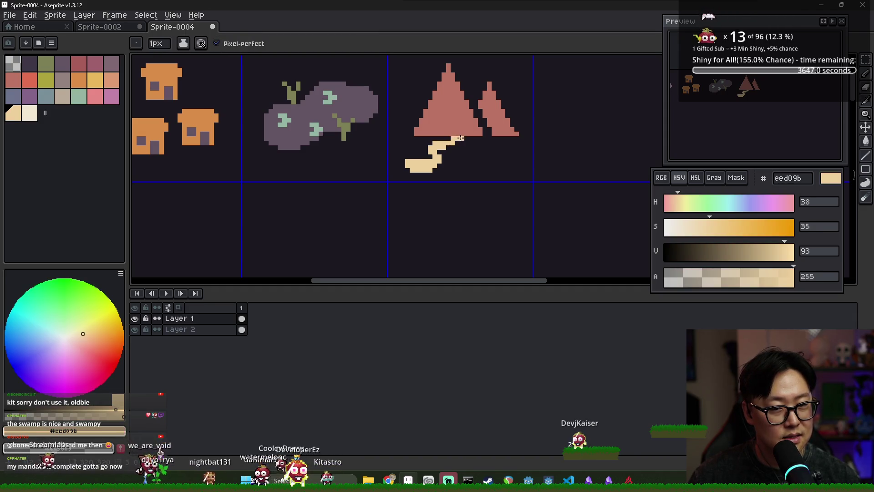
pyautogui.scroll(-1, 467, 143)
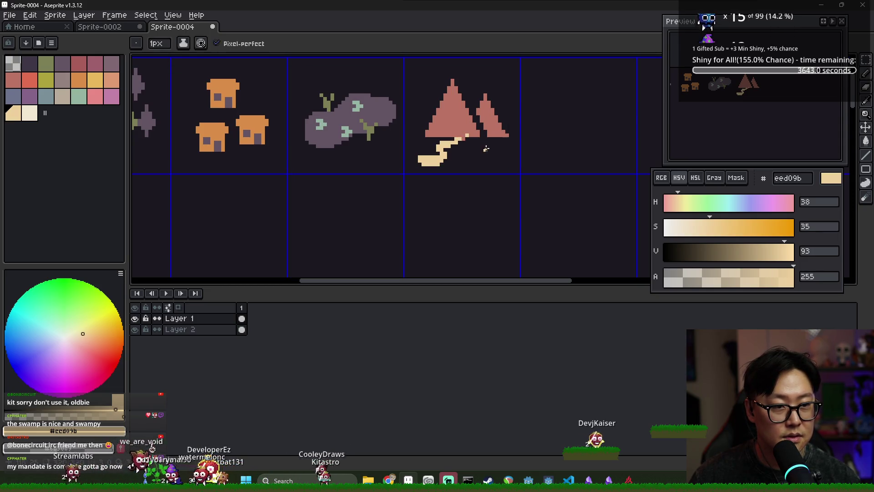
pyautogui.scroll(-2, 483, 146)
pyautogui.scroll(4, 464, 139)
pyautogui.press('e')
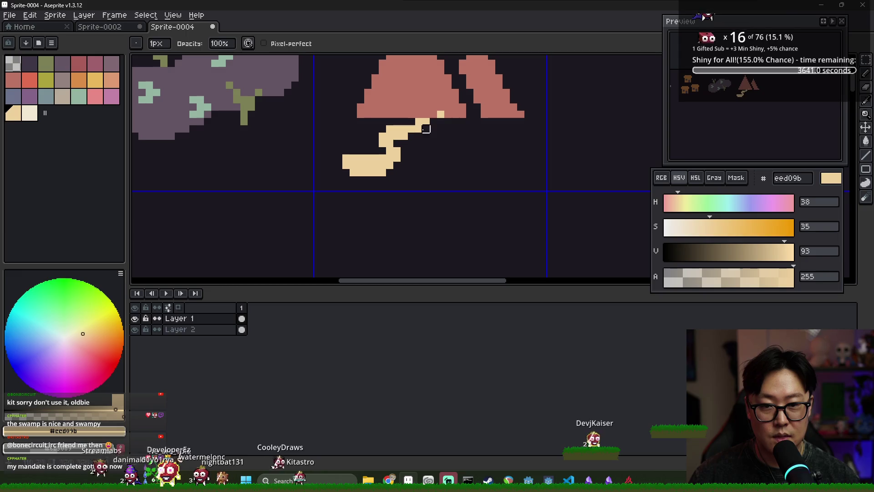
pyautogui.scroll(-3, 412, 136)
pyautogui.scroll(3, 414, 161)
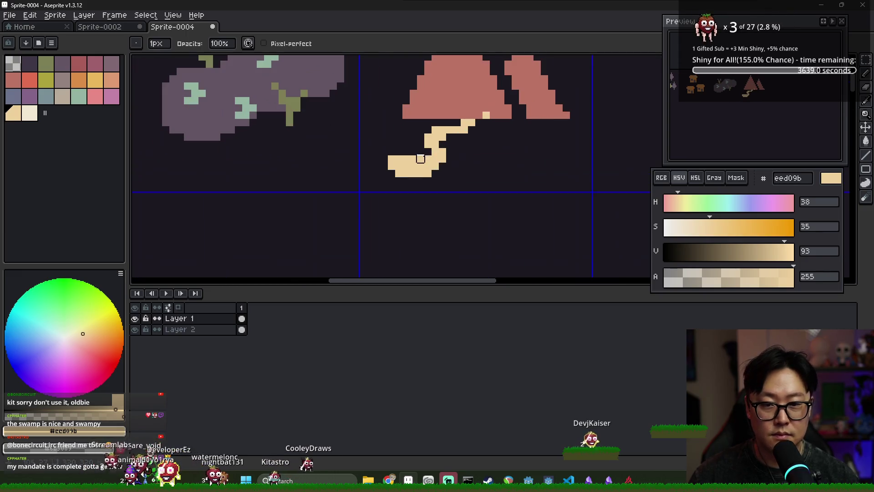
pyautogui.press('b')
pyautogui.moveTo(401, 180); pyautogui.dragTo(414, 179)
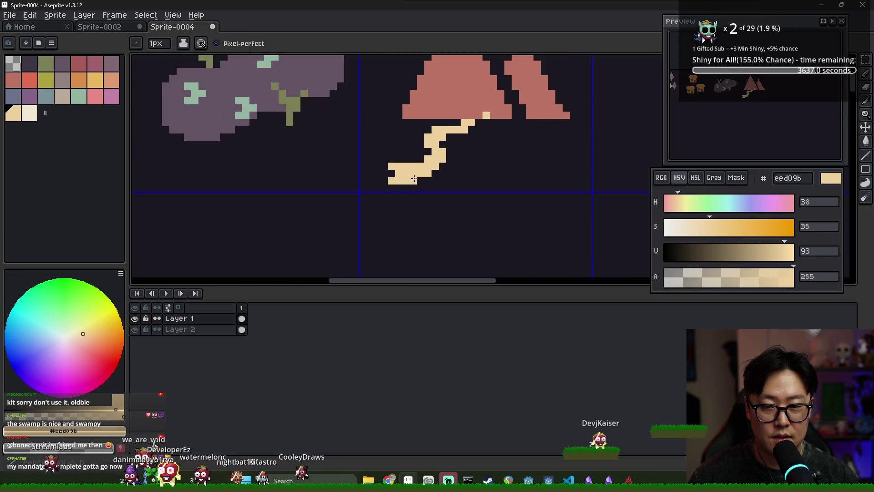
# - Save the sprite with Ctrl+S
pyautogui.scroll(-2, 420, 181)
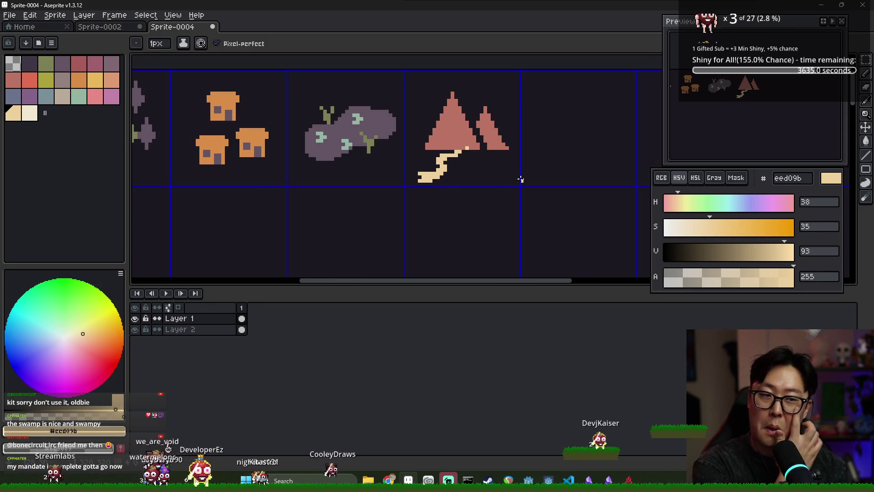
pyautogui.scroll(-1, 485, 153)
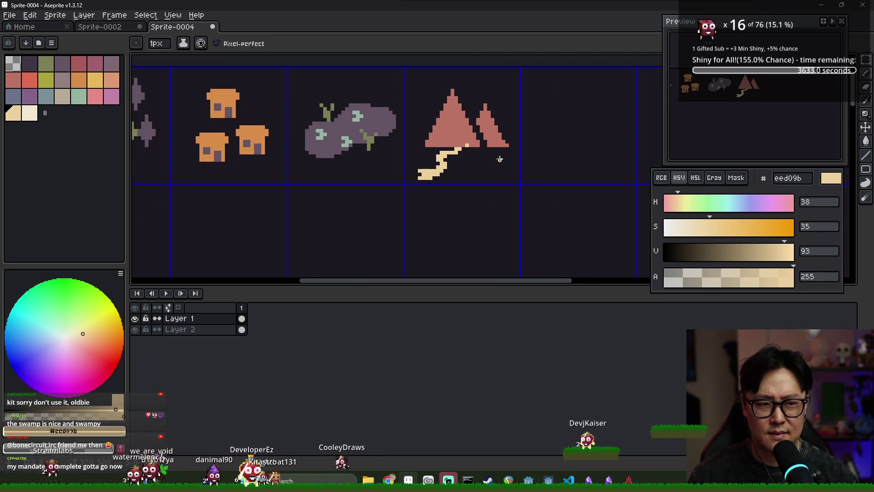
pyautogui.scroll(-1, 500, 159)
pyautogui.hotkey('ctrl', 's')
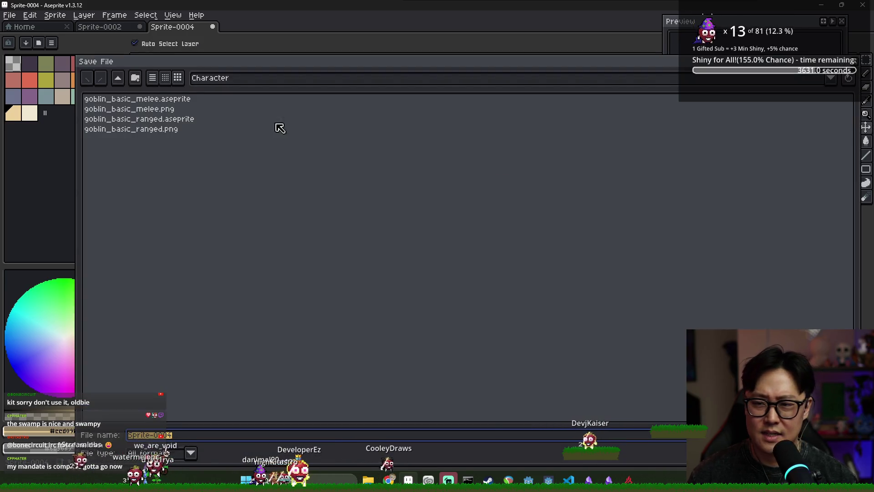
# - In the Save File dialog, browse from the home folder to OneDrive > Documents
pyautogui.click(119, 79)
pyautogui.click(238, 81)
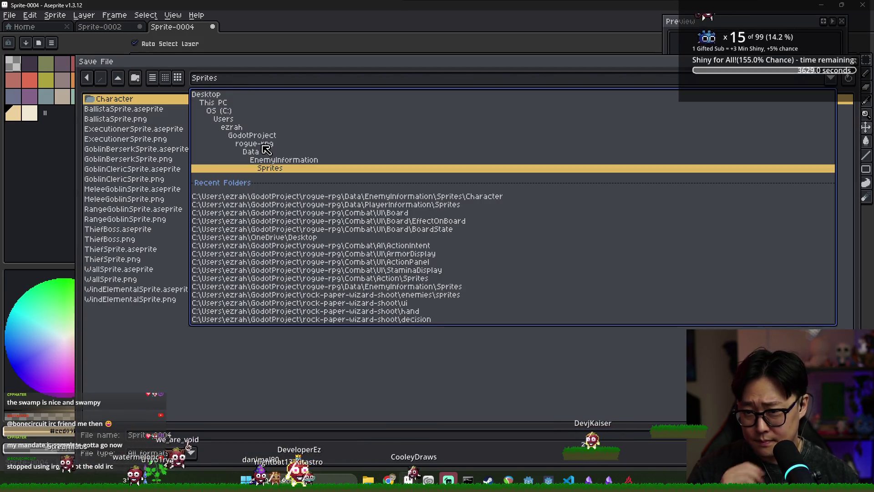
pyautogui.click(238, 127)
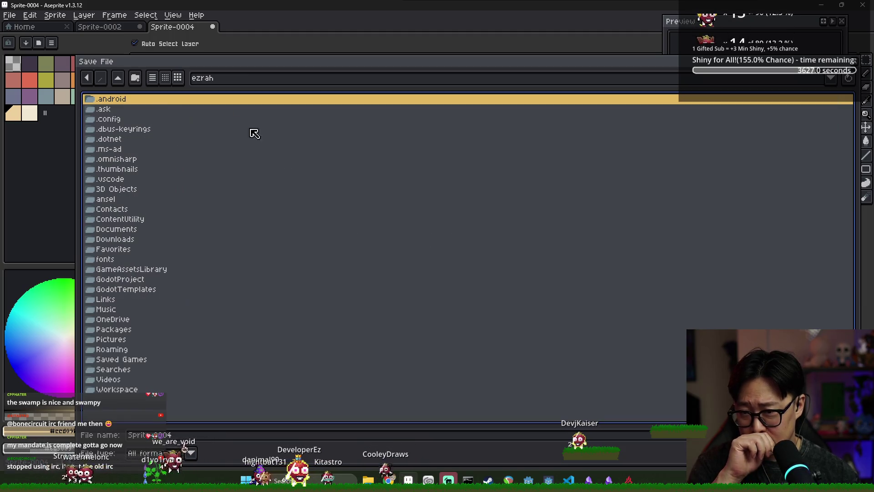
pyautogui.press('d')
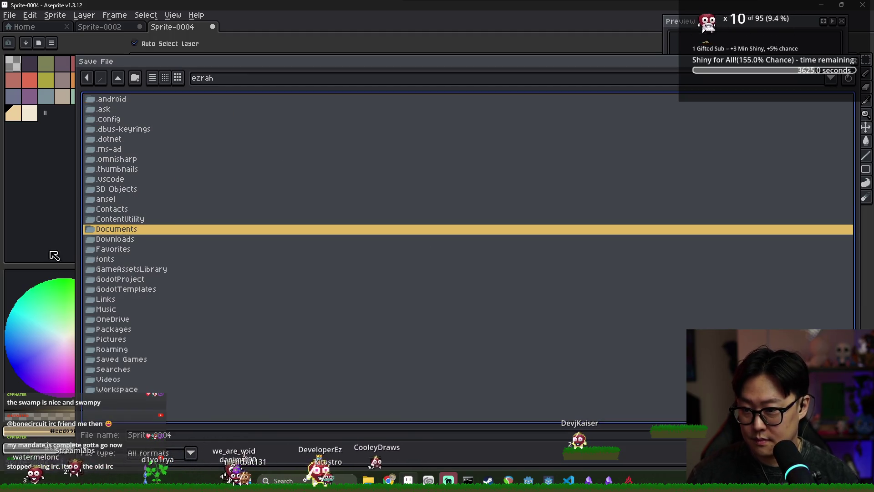
pyautogui.doubleClick(120, 320)
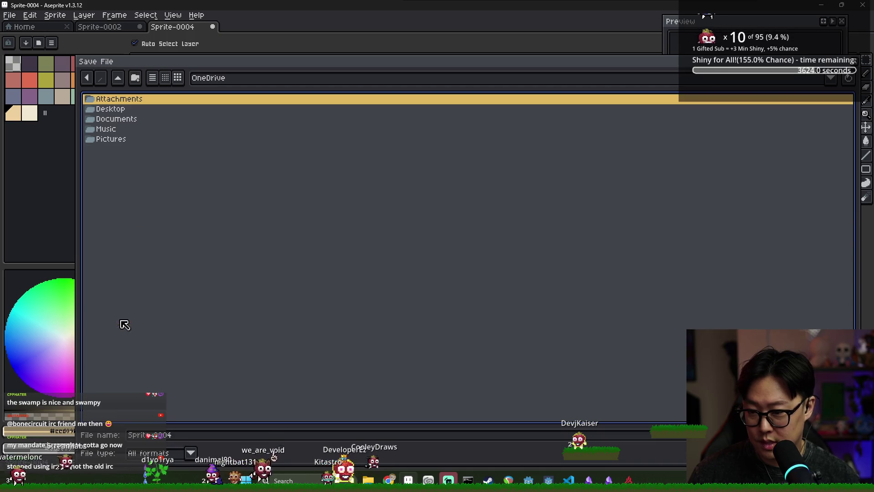
pyautogui.doubleClick(121, 124)
# - Go into the journey > graph_map > Nodes folder
pyautogui.click(246, 200)
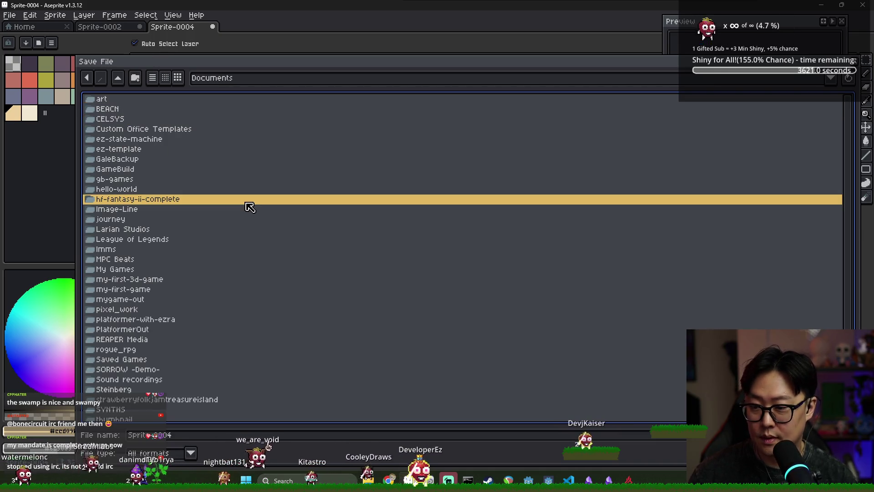
pyautogui.press('j')
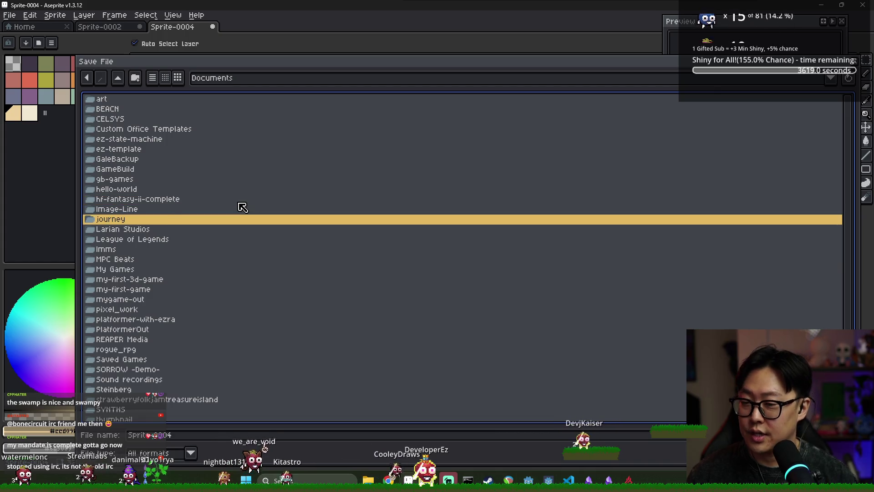
pyautogui.doubleClick(168, 221)
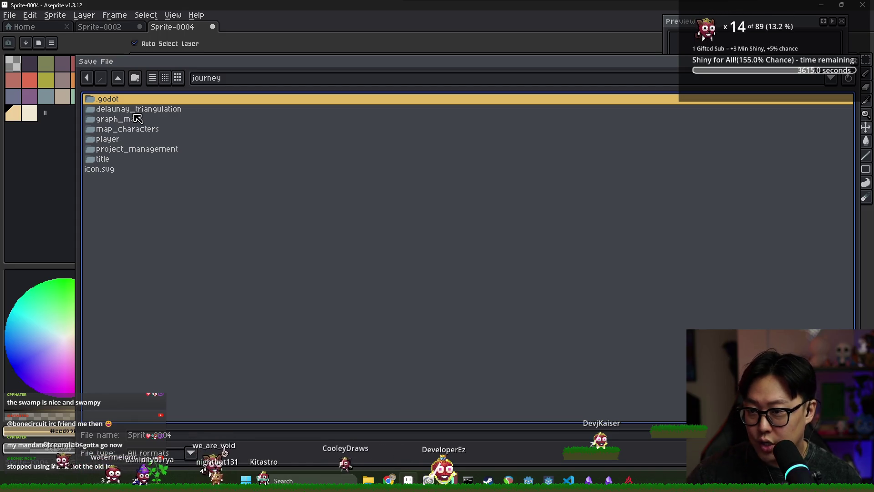
pyautogui.write('dpr')
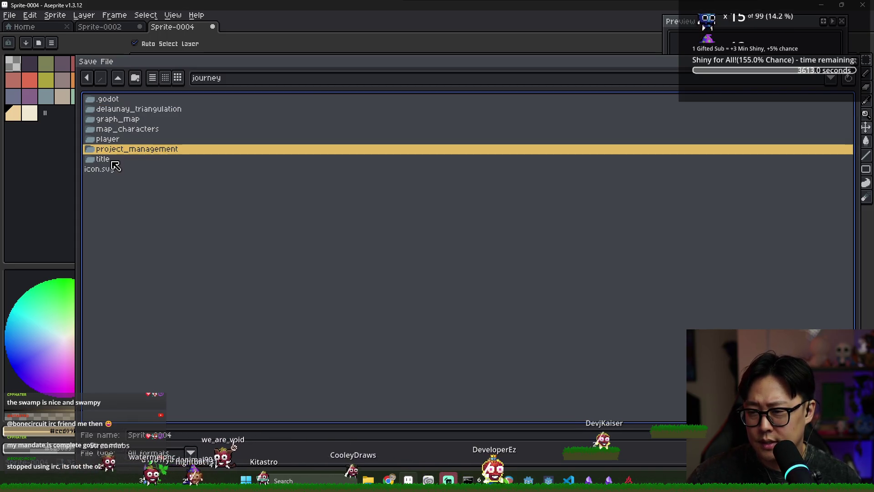
pyautogui.doubleClick(114, 120)
pyautogui.doubleClick(119, 99)
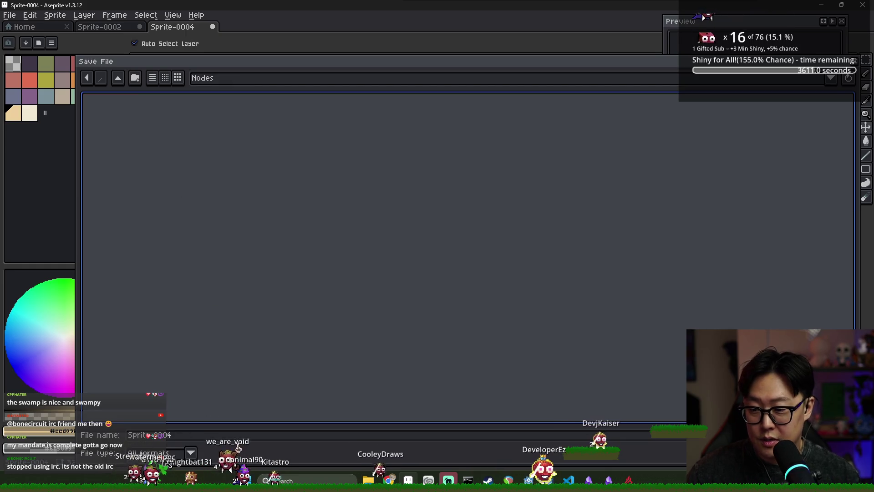
# - Save the sprite as poi_icons in the Nodes folder
pyautogui.click(177, 438)
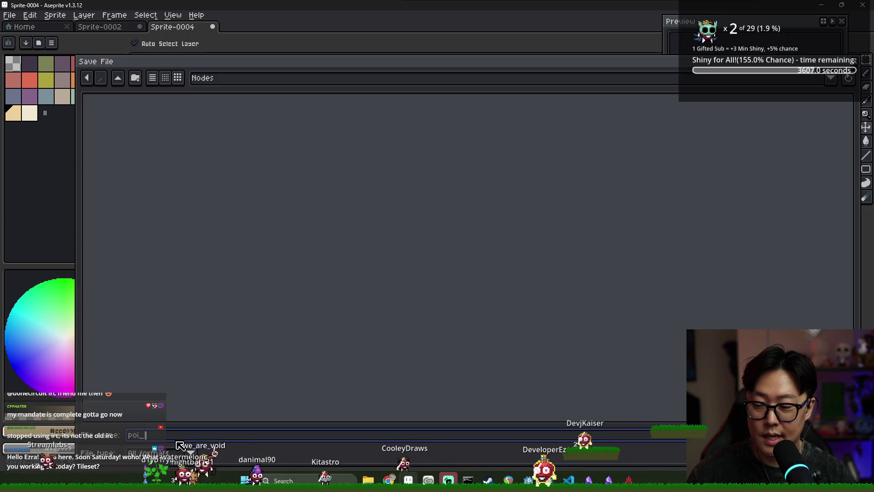
pyautogui.write('s')
pyautogui.press('Return')
pyautogui.hotkey('alt', 'Tab')
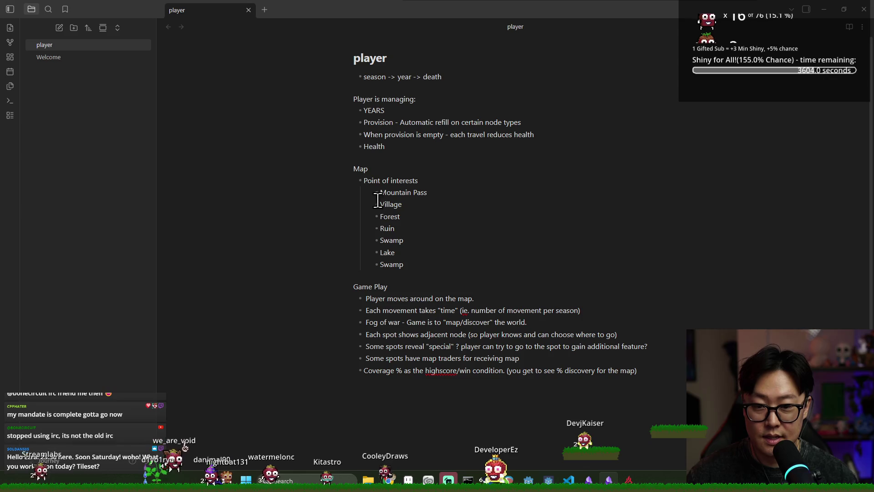
# - Delete the duplicate Swamp item from the points of interest list in Obsidian
pyautogui.moveTo(380, 192); pyautogui.dragTo(428, 193)
pyautogui.click(419, 228)
pyautogui.doubleClick(390, 240)
pyautogui.click(387, 253)
pyautogui.doubleClick(390, 264)
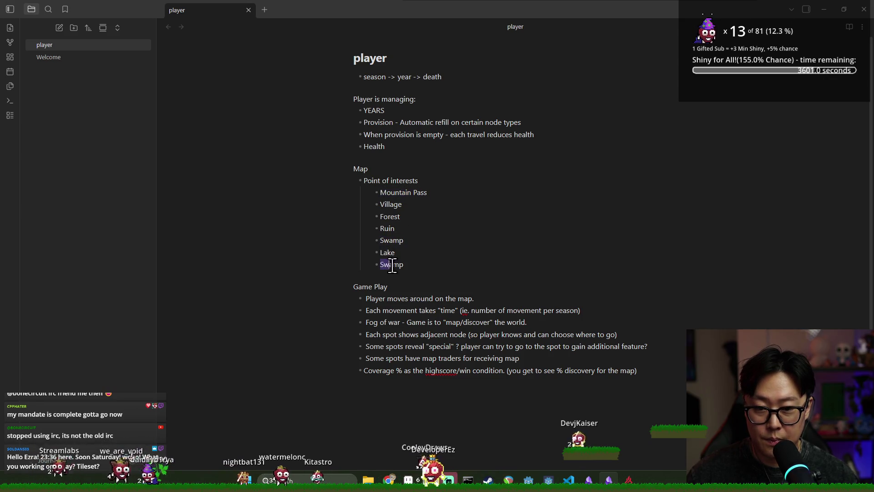
pyautogui.click(407, 265)
pyautogui.doubleClick(406, 265)
pyautogui.press('BackSpace')
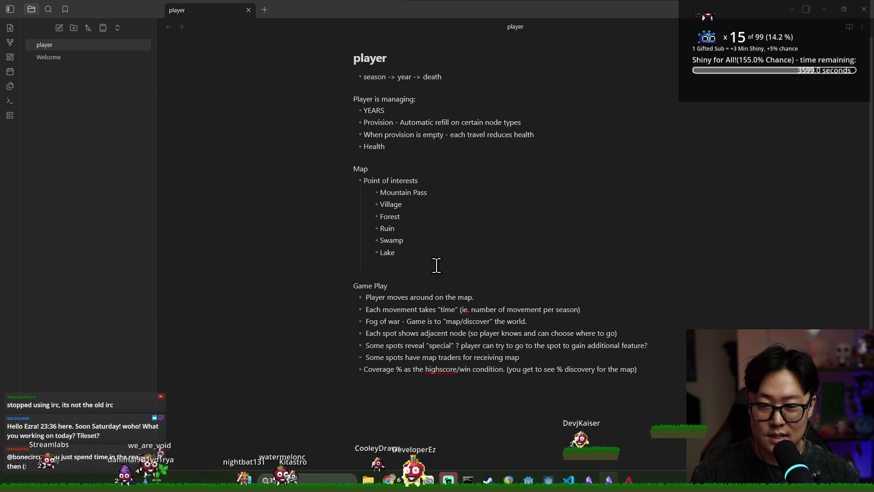
# - Undo the Lake and Swamp list edits in the Obsidian player note
pyautogui.hotkey('alt', 'Tab')
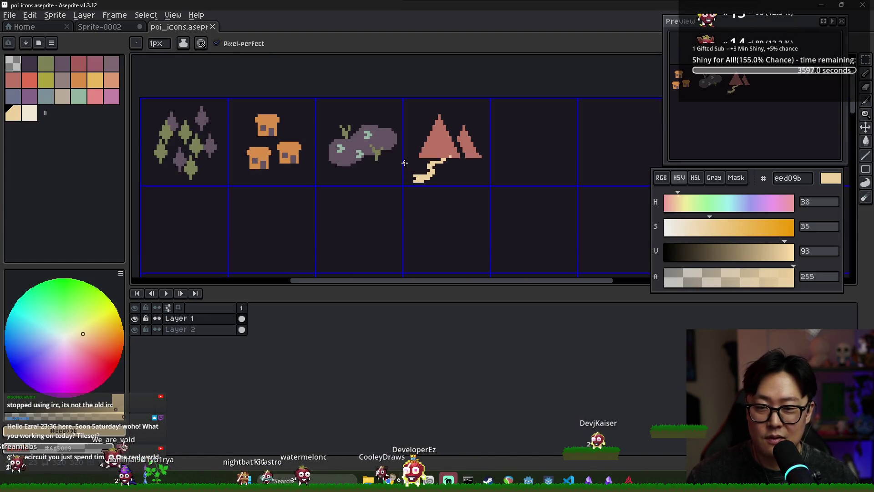
pyautogui.hotkey('alt', 'Tab')
pyautogui.hotkey('ctrl', 'z')
pyautogui.hotkey('ctrl', 'z')
pyautogui.hotkey('ctrl', 'z')
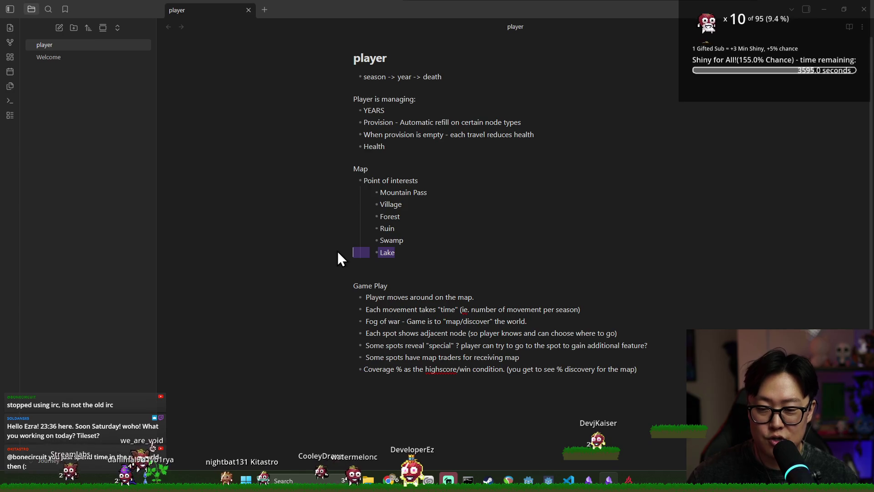
pyautogui.hotkey('alt', 'Tab')
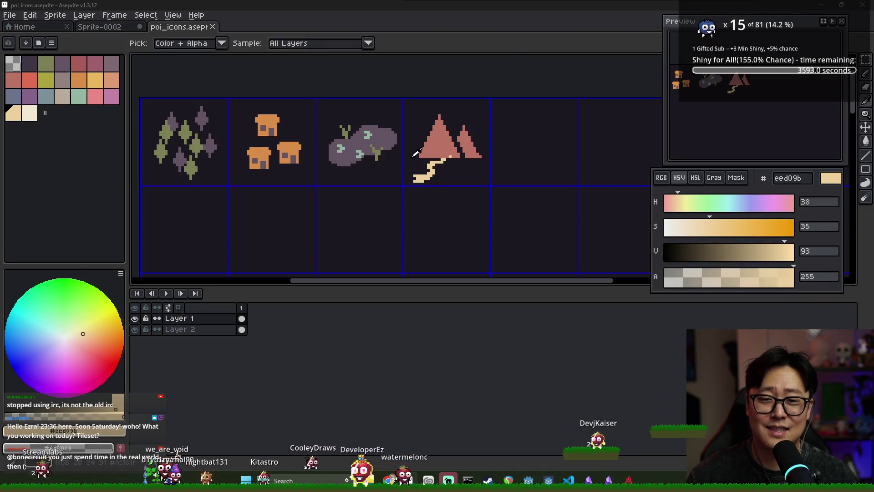
pyautogui.hotkey('alt', 'Tab')
# - Look over the Mountain Pass item, then return to the Aseprite sheet zoomed out one step
pyautogui.moveTo(381, 193); pyautogui.dragTo(432, 196)
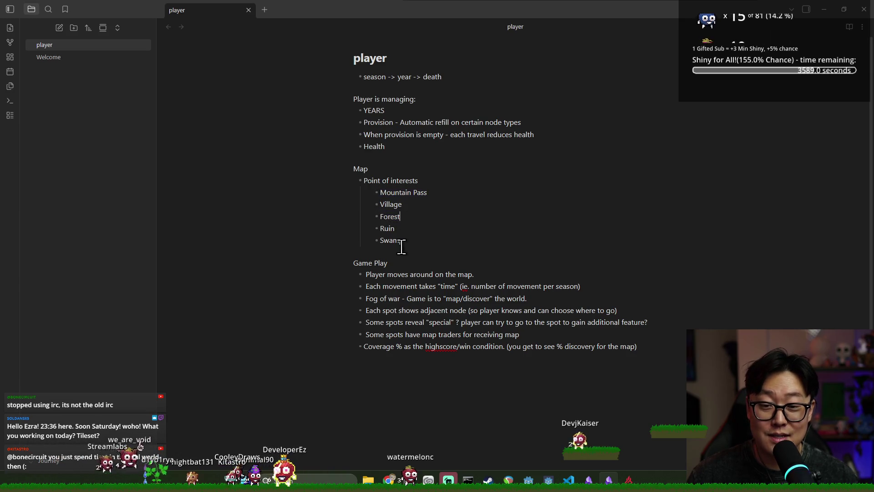
pyautogui.moveTo(380, 193); pyautogui.dragTo(444, 195)
pyautogui.click(416, 243)
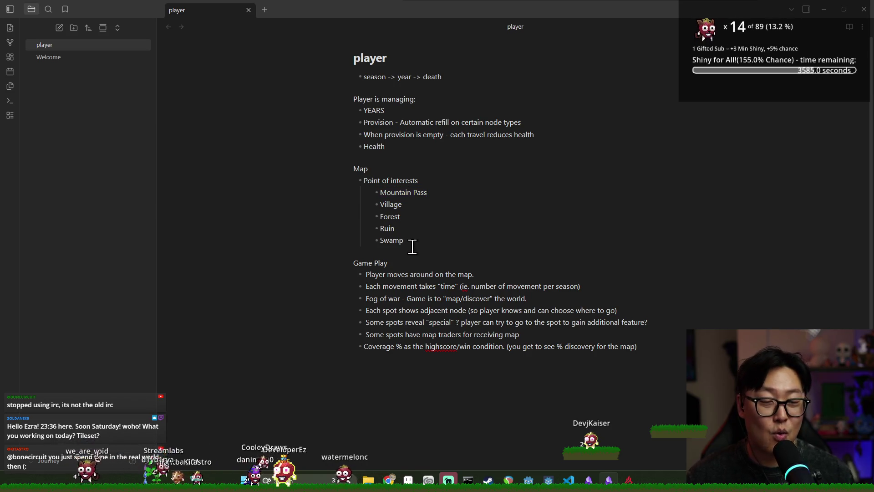
pyautogui.hotkey('alt', 'Tab')
pyautogui.scroll(-1, 412, 196)
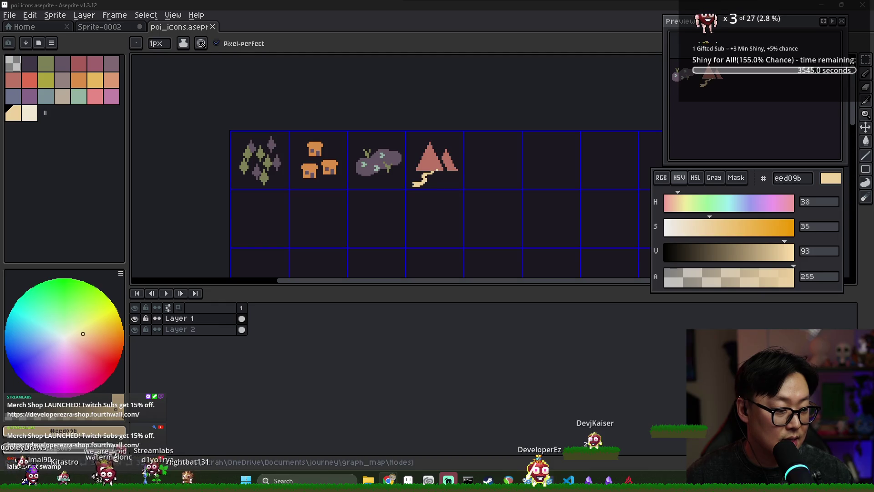
pyautogui.scroll(2, 374, 171)
pyautogui.scroll(-1, 383, 183)
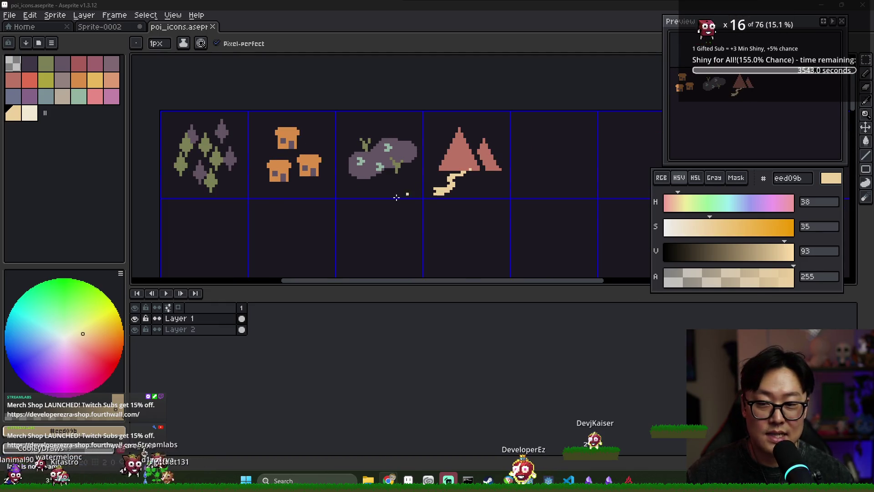
pyautogui.hotkey('alt', 'Tab')
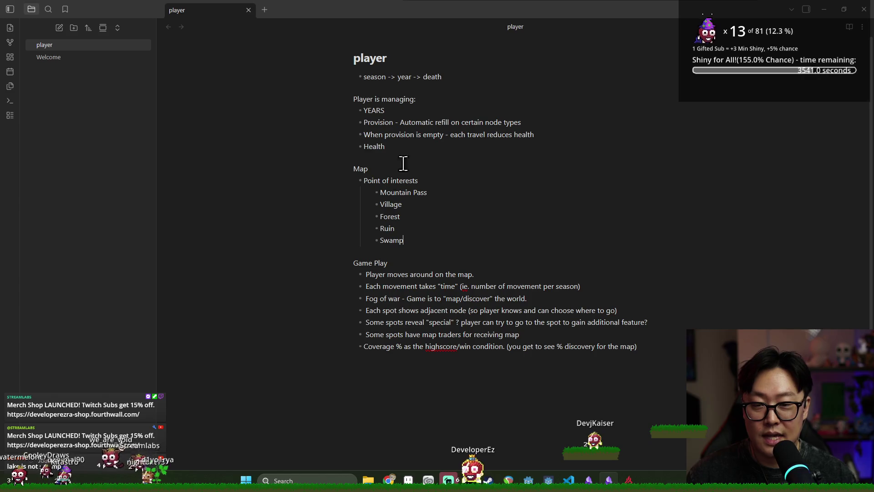
pyautogui.hotkey('alt', 'Tab')
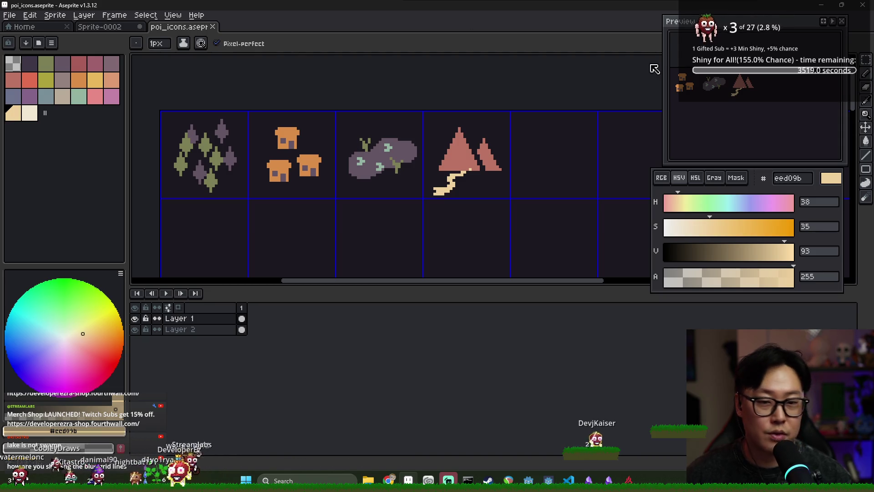
pyautogui.click(145, 15)
pyautogui.moveTo(174, 15)
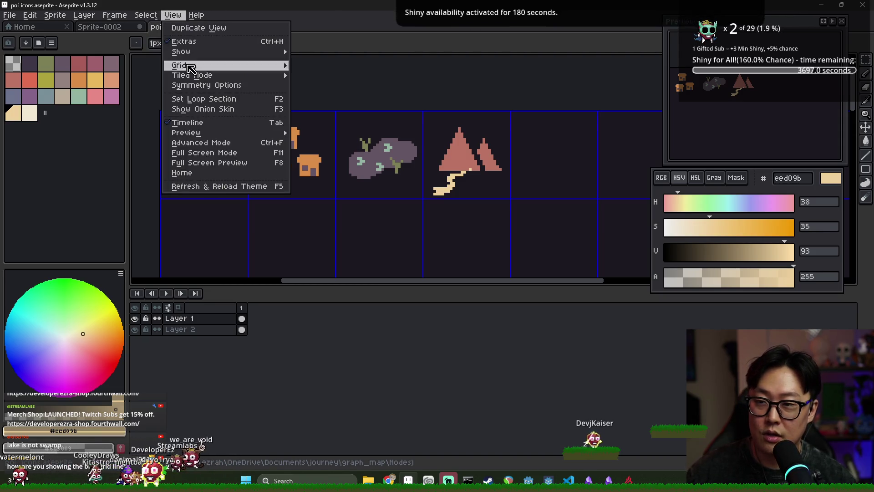
pyautogui.moveTo(182, 65)
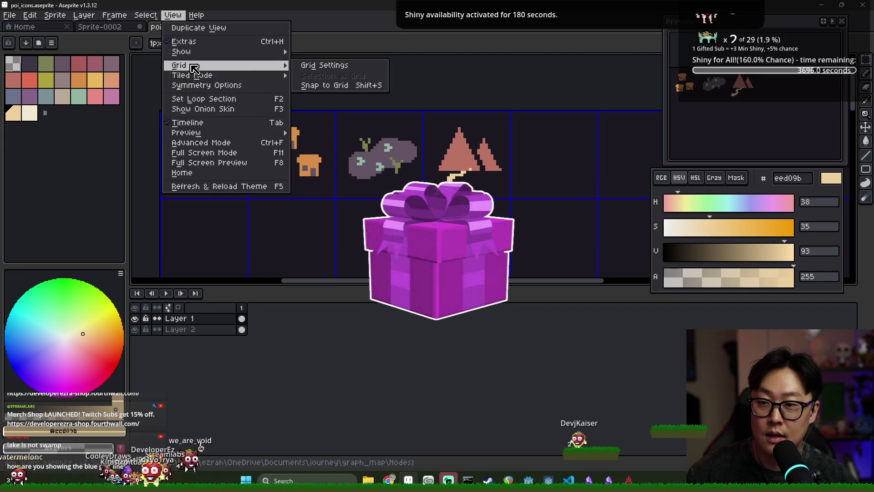
pyautogui.click(324, 65)
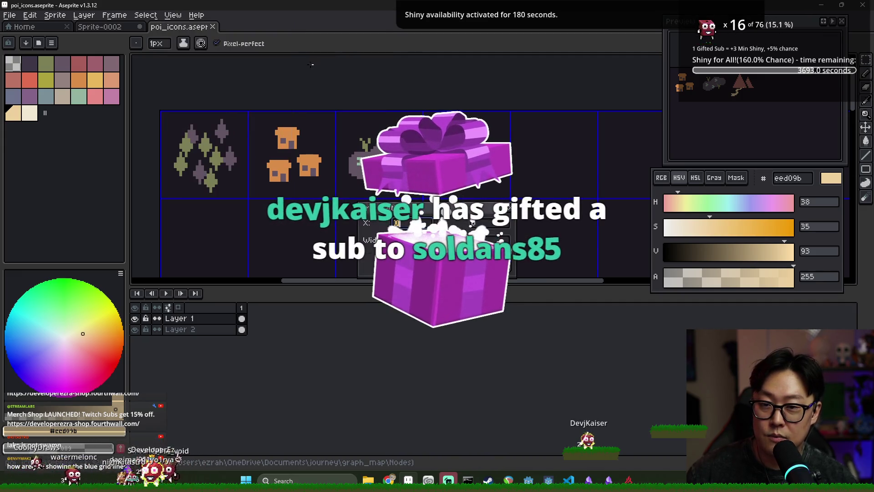
pyautogui.moveTo(410, 208); pyautogui.dragTo(410, 80)
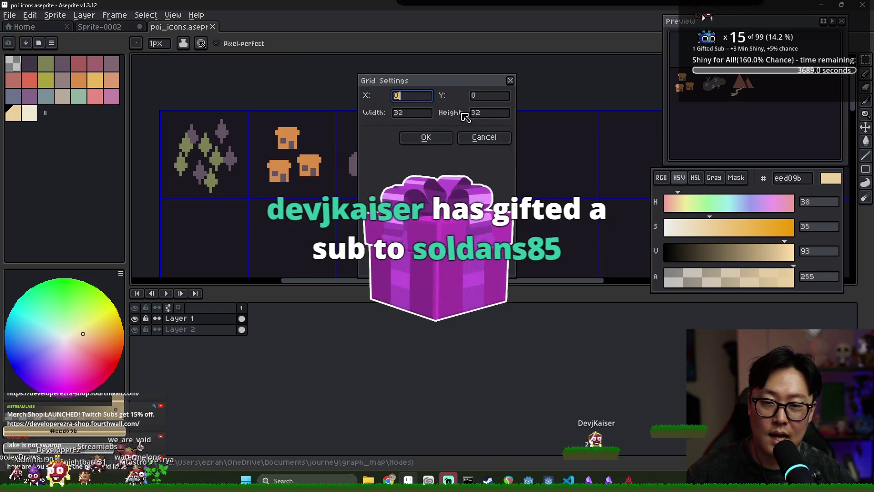
pyautogui.click(485, 137)
pyautogui.click(173, 15)
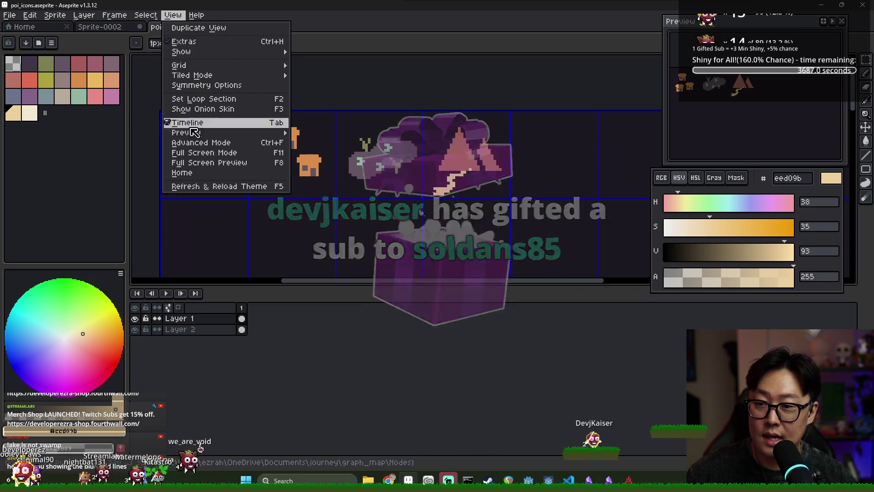
pyautogui.moveTo(199, 53)
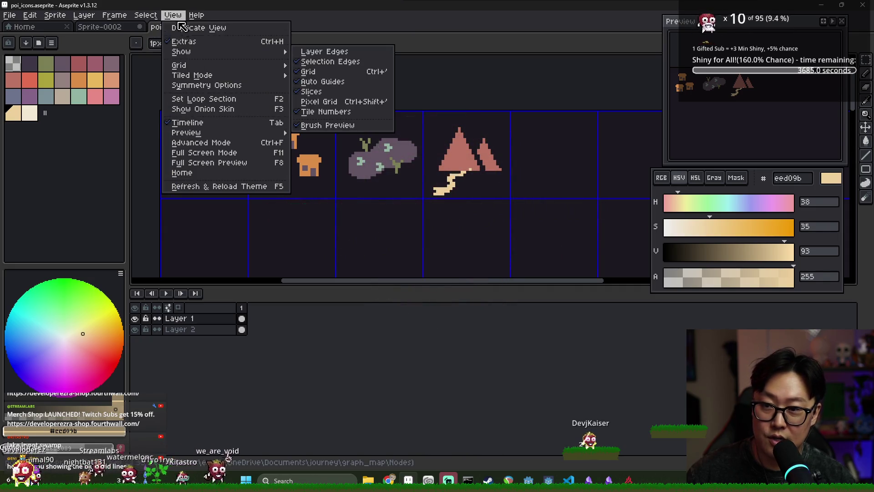
pyautogui.click(328, 71)
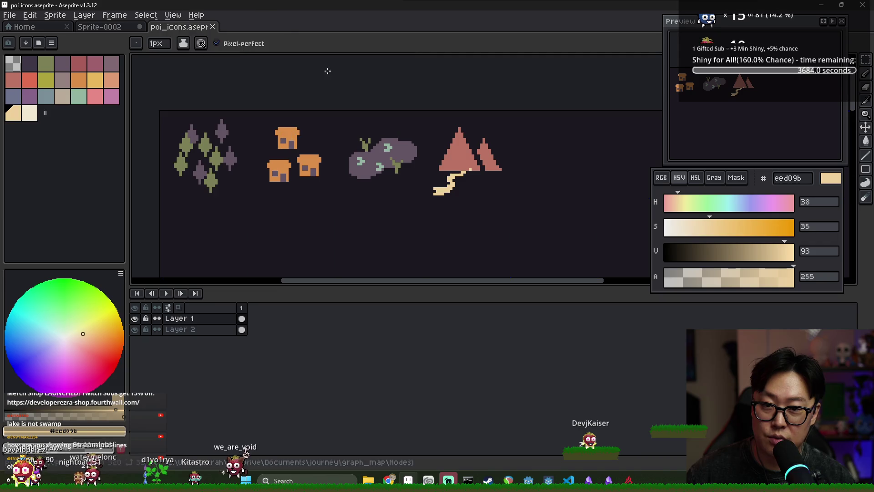
pyautogui.click(173, 15)
pyautogui.moveTo(196, 53)
pyautogui.click(324, 71)
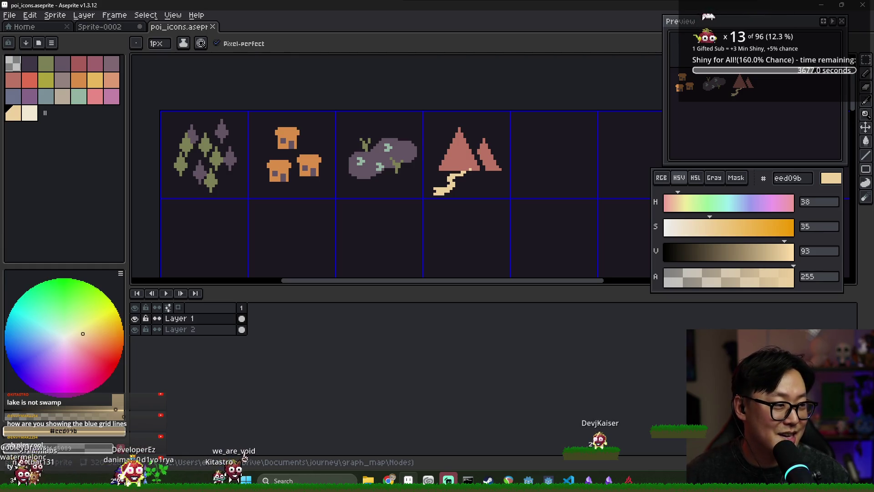
pyautogui.moveTo(564, 182); pyautogui.dragTo(523, 164)
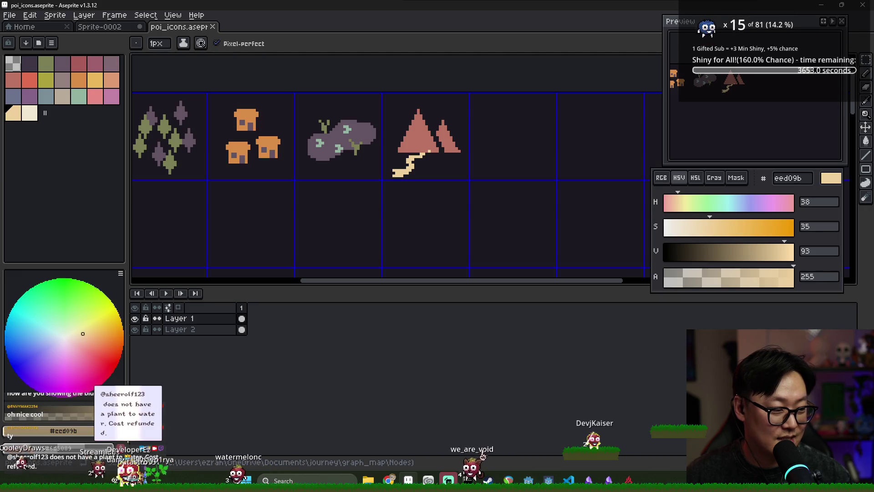
# - Shift the canvas view right and glance at the Obsidian notes before returning to Aseprite
pyautogui.moveTo(520, 218); pyautogui.dragTo(578, 216)
pyautogui.hotkey('alt', 'Tab')
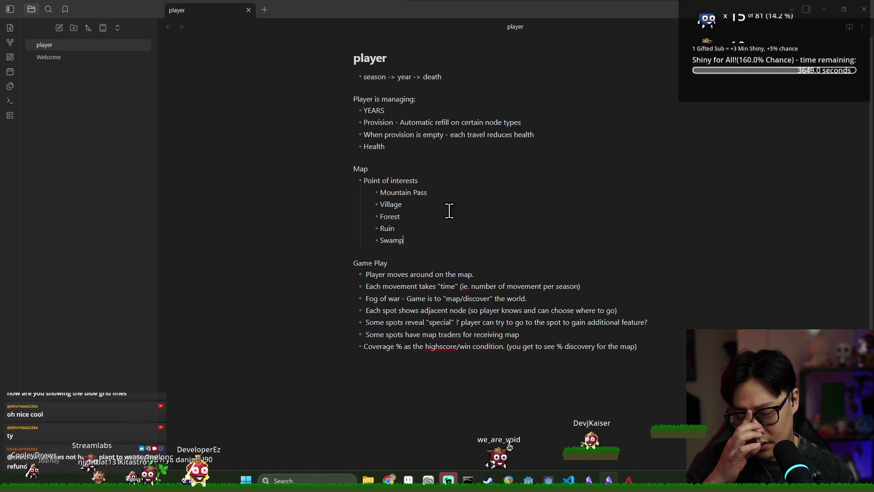
pyautogui.hotkey('alt', 'Tab')
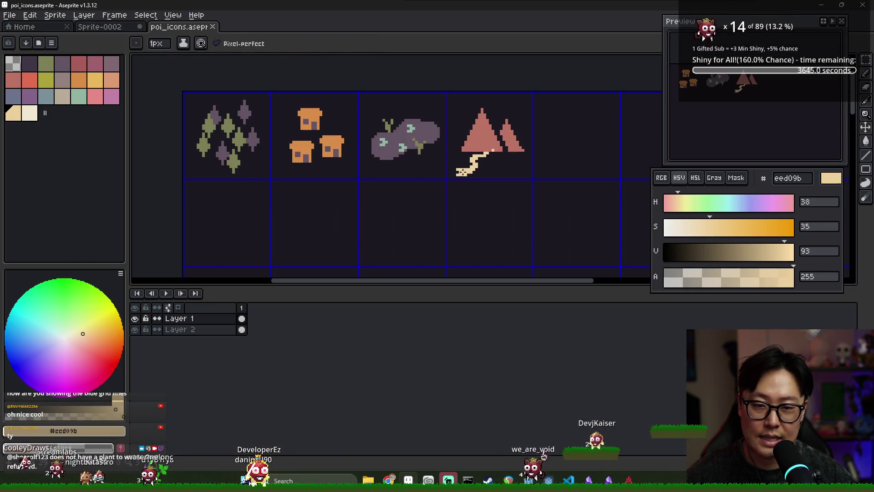
# - Draw and fill a grey-blue (799098) tower shape in the empty fifth cell
pyautogui.hscroll(3, 528, 170)
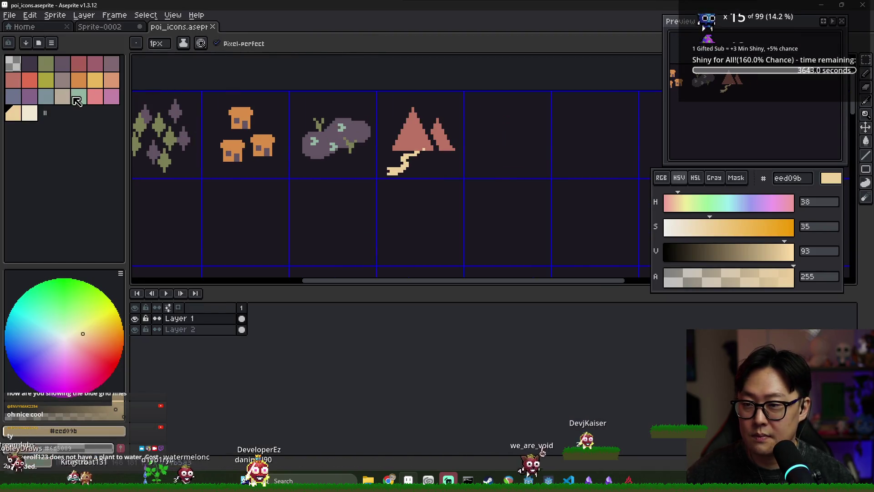
pyautogui.click(51, 101)
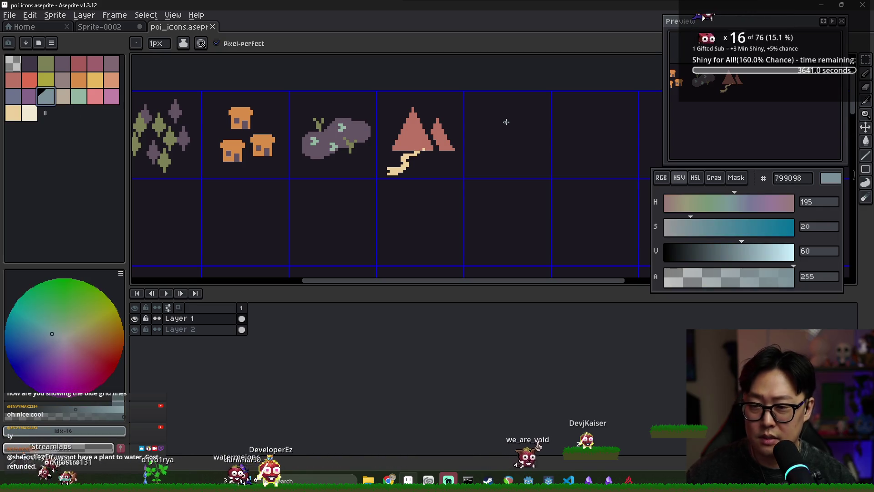
pyautogui.moveTo(484, 121)
pyautogui.mouseDown()
pyautogui.moveTo(484, 155)
pyautogui.moveTo(500, 152)
pyautogui.moveTo(502, 130)
pyautogui.moveTo(490, 121)
pyautogui.mouseUp()
pyautogui.press('g')
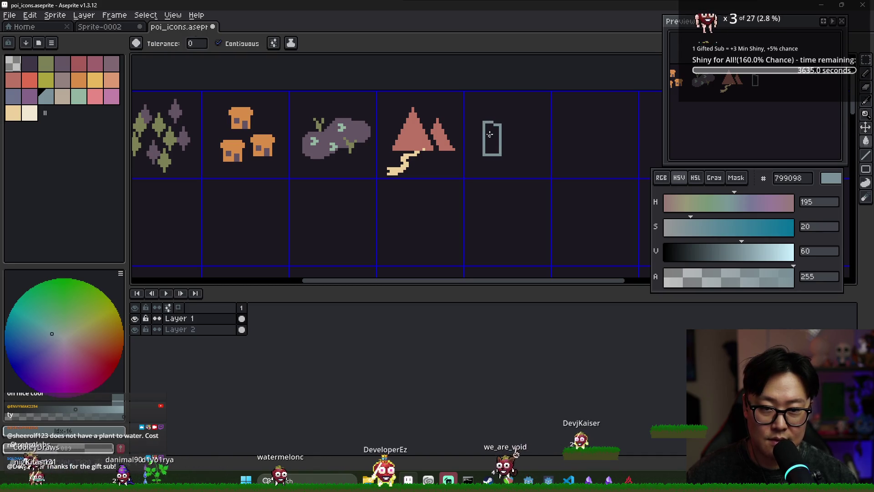
pyautogui.click(490, 132)
# - Paint a dark 1c181f window opening in the tower wall
pyautogui.scroll(1, 493, 132)
pyautogui.moveTo(491, 136)
pyautogui.mouseDown()
pyautogui.moveTo(503, 136)
pyautogui.moveTo(486, 144)
pyautogui.moveTo(502, 143)
pyautogui.mouseUp()
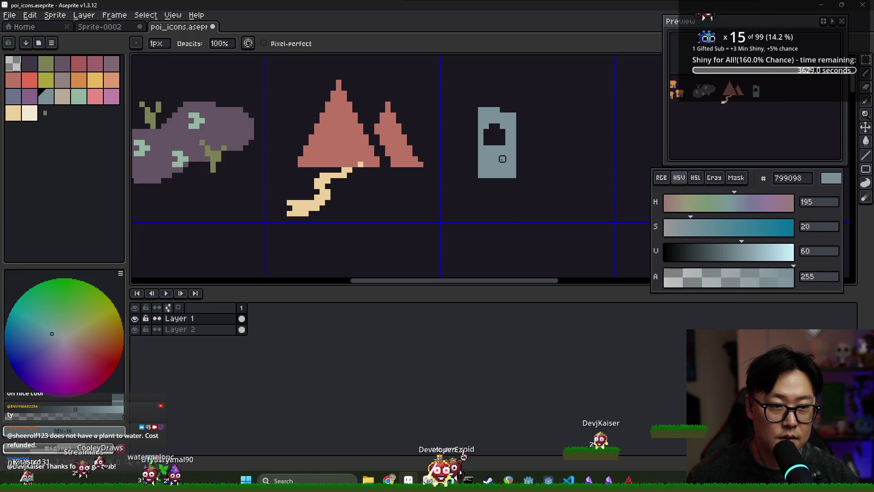
pyautogui.keyDown('alt'); pyautogui.click(497, 137); pyautogui.keyUp('alt')
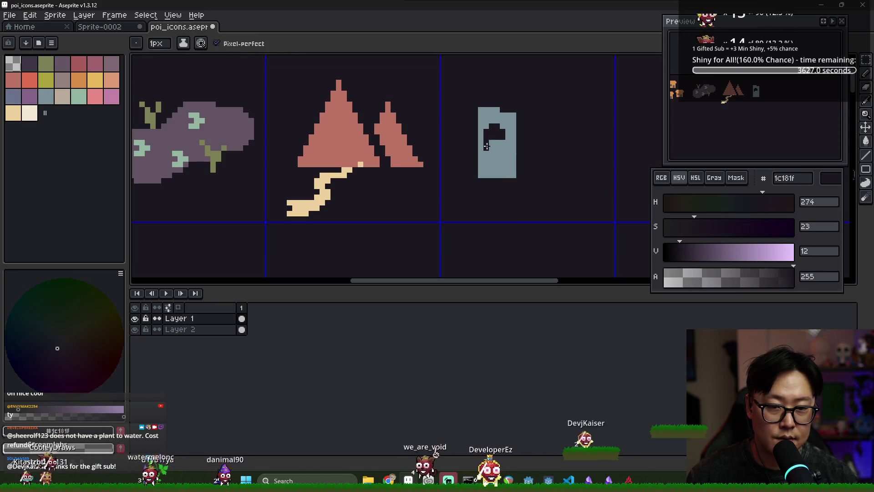
pyautogui.keyDown('alt'); pyautogui.click(498, 150); pyautogui.keyUp('alt')
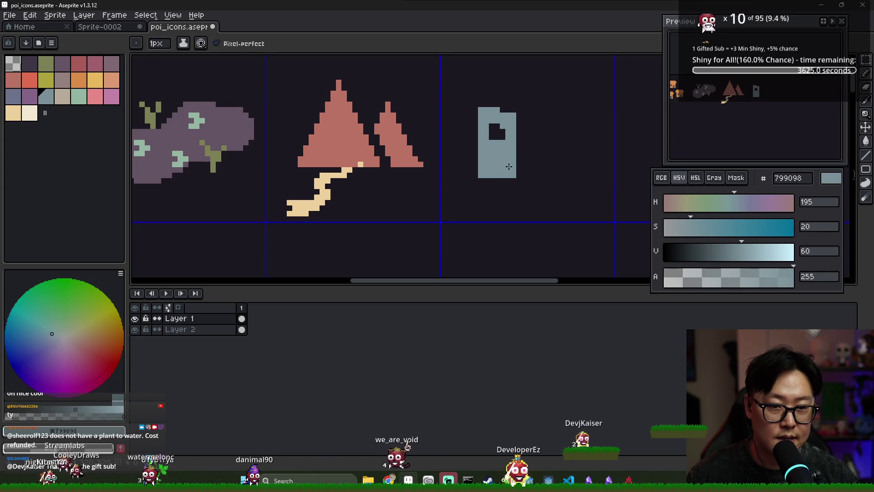
pyautogui.keyDown('alt'); pyautogui.click(496, 132); pyautogui.keyUp('alt')
# - Cut a stepped notch into the tower's right edge and add broken rubble pixels
pyautogui.moveTo(514, 152); pyautogui.dragTo(509, 161)
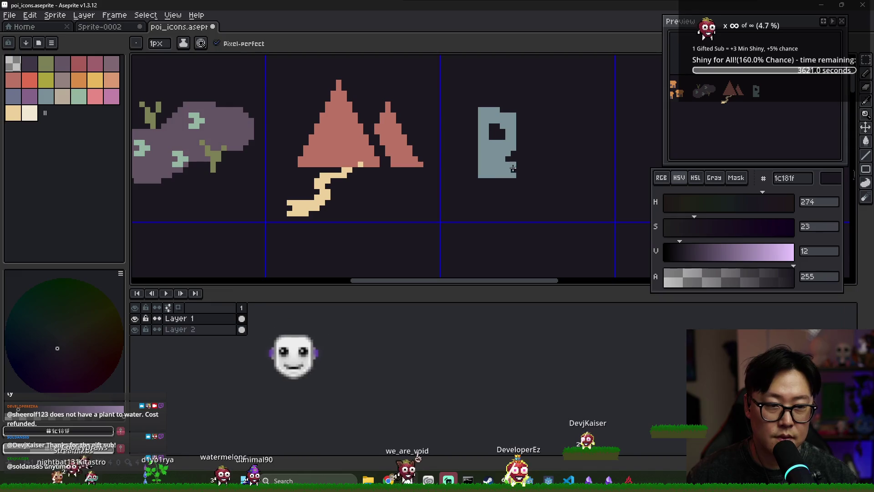
pyautogui.keyDown('alt'); pyautogui.click(514, 167); pyautogui.keyUp('alt')
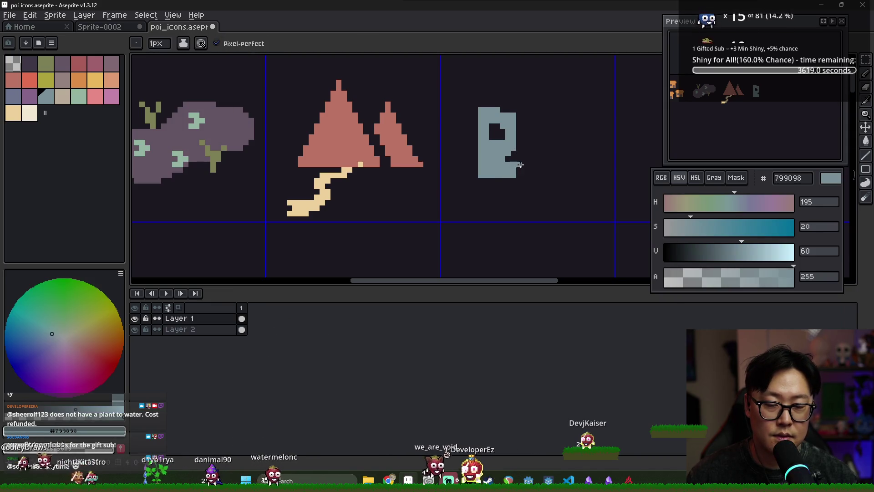
pyautogui.moveTo(524, 164); pyautogui.dragTo(528, 172)
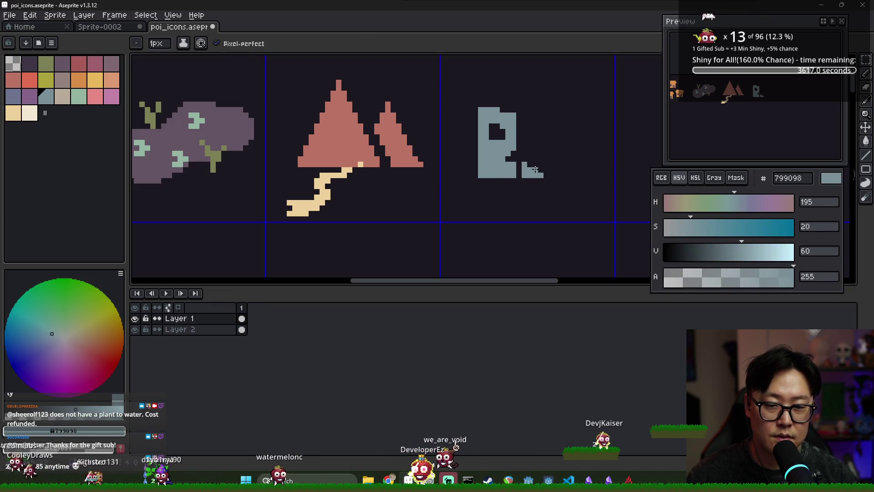
pyautogui.press('v')
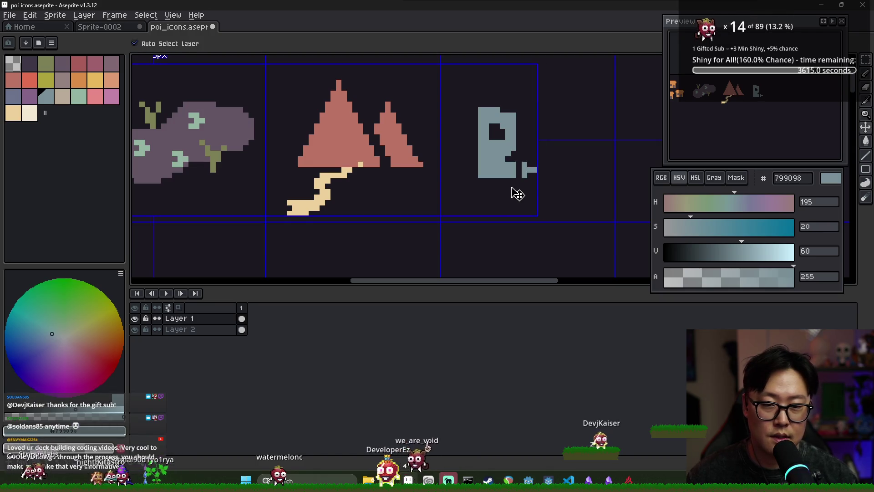
pyautogui.press('b')
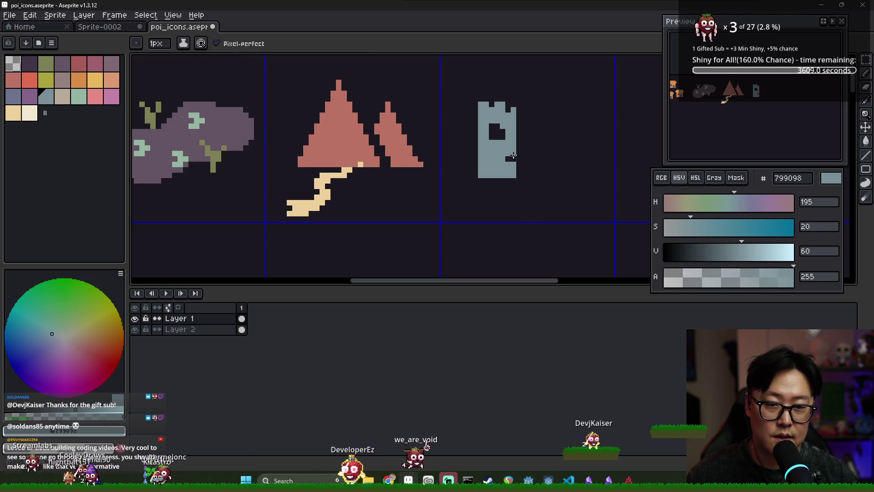
# - Erase a notch from the tower's left side to roughen its edge
pyautogui.keyDown('alt'); pyautogui.click(477, 179); pyautogui.keyUp('alt')
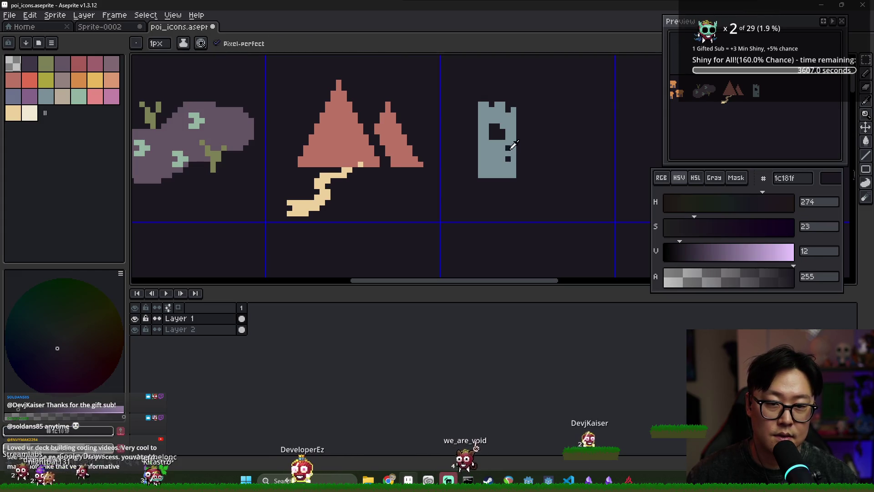
pyautogui.keyDown('alt'); pyautogui.click(480, 177); pyautogui.keyUp('alt')
pyautogui.press('e')
pyautogui.moveTo(481, 155); pyautogui.dragTo(485, 160)
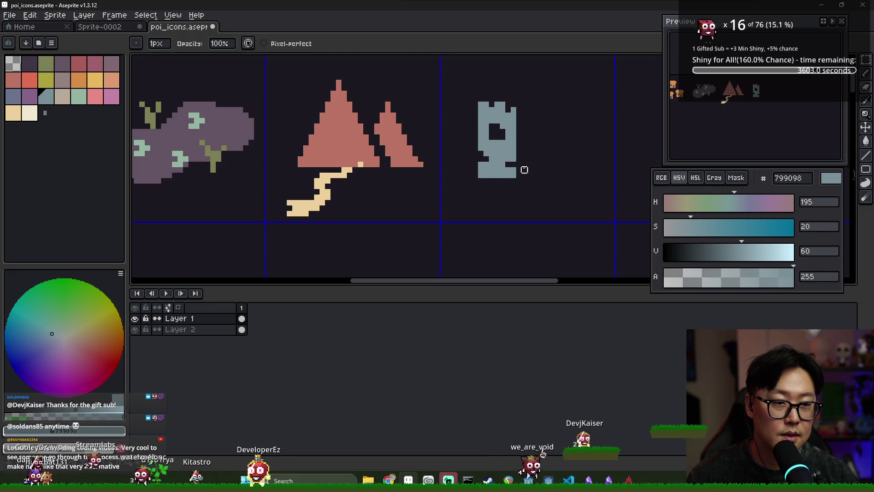
pyautogui.keyDown('alt'); pyautogui.click(506, 160); pyautogui.keyUp('alt')
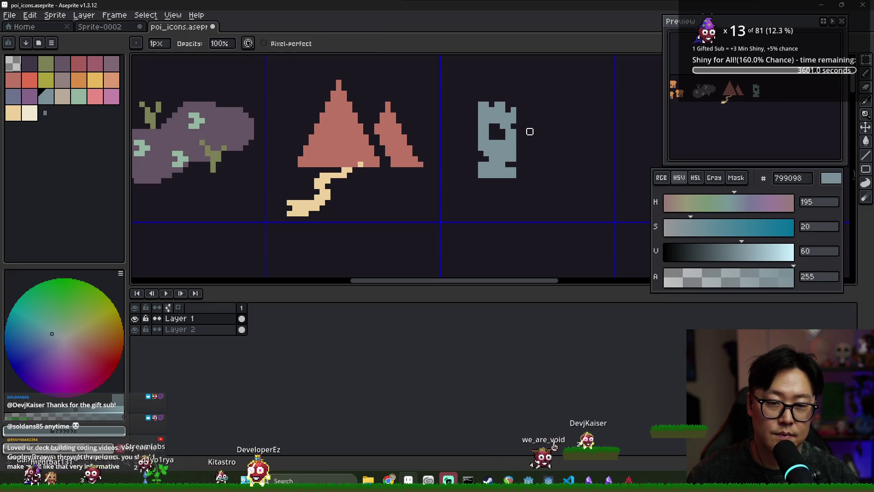
pyautogui.scroll(-5, 535, 141)
pyautogui.scroll(3, 546, 153)
pyautogui.scroll(1, 551, 155)
# - Draw a grey-blue rubble block beside the ruined tower
pyautogui.press('b')
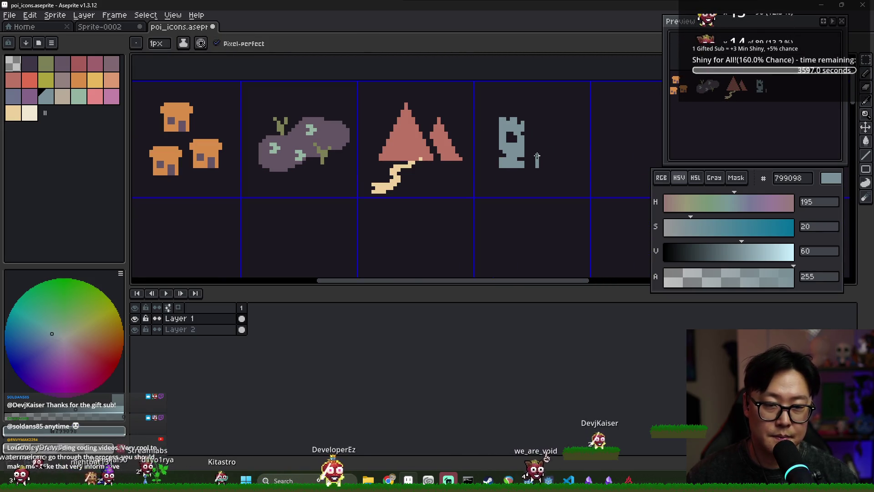
pyautogui.moveTo(533, 171)
pyautogui.mouseDown()
pyautogui.moveTo(552, 170)
pyautogui.moveTo(540, 160)
pyautogui.moveTo(559, 166)
pyautogui.mouseUp()
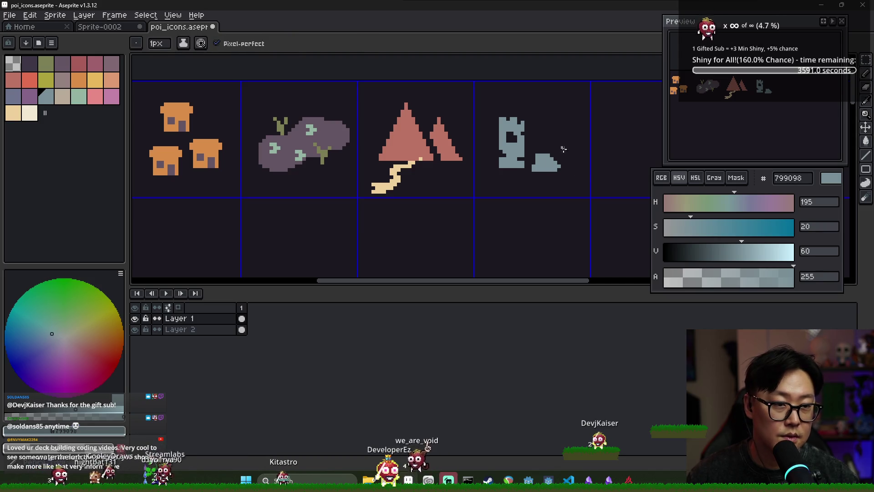
pyautogui.scroll(1, 550, 157)
pyautogui.scroll(-2, 550, 155)
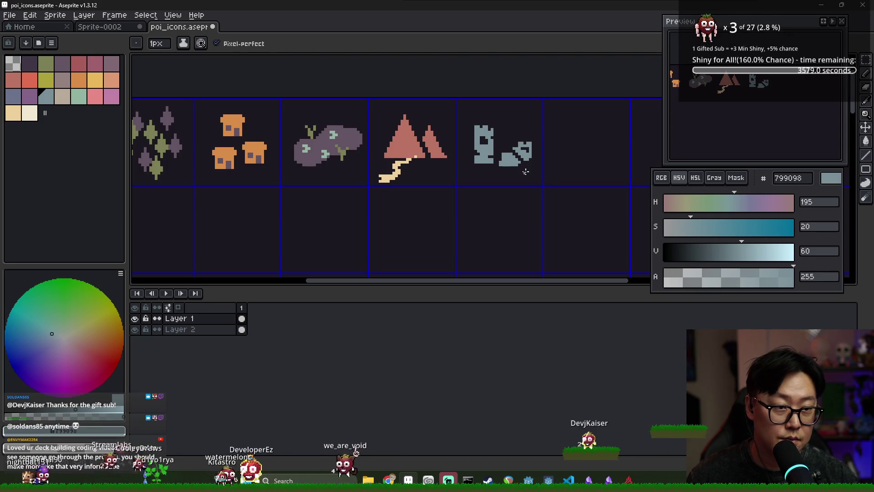
# - Erase a few stray pixels from the rubble block
pyautogui.press('e')
pyautogui.press('b')
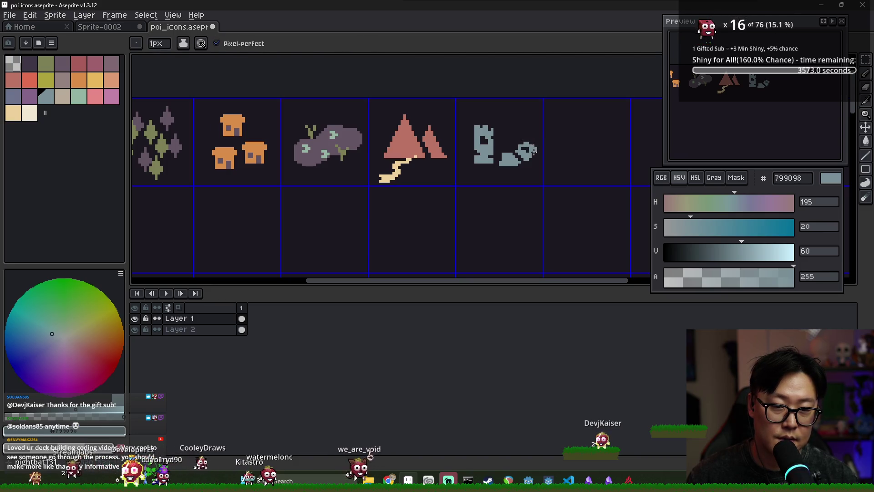
pyautogui.press('e')
pyautogui.press('b')
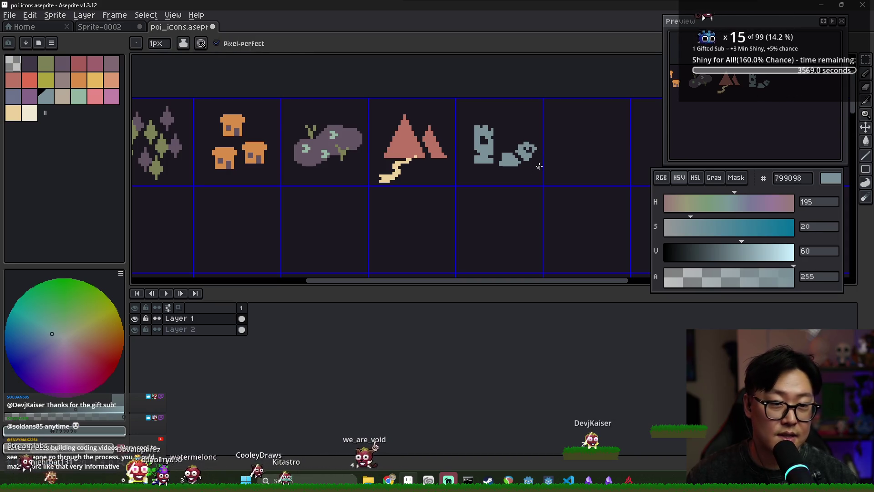
pyautogui.press('e')
pyautogui.click(527, 162)
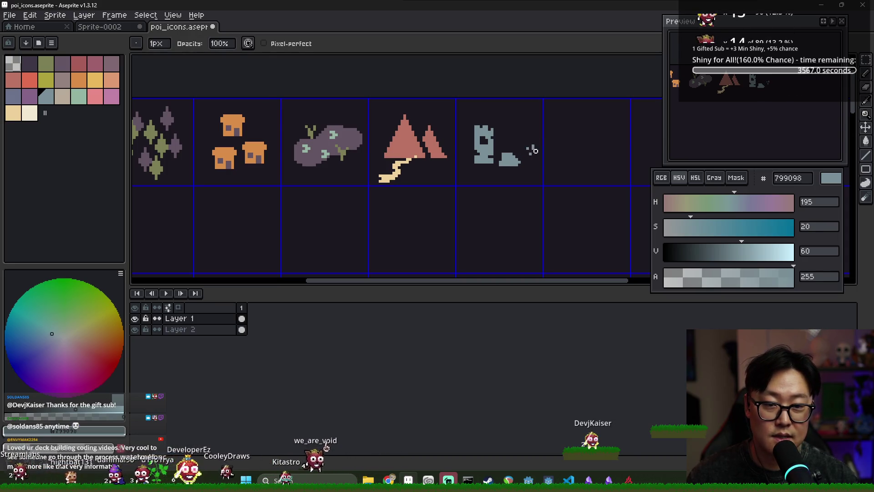
pyautogui.press('i')
pyautogui.press('b')
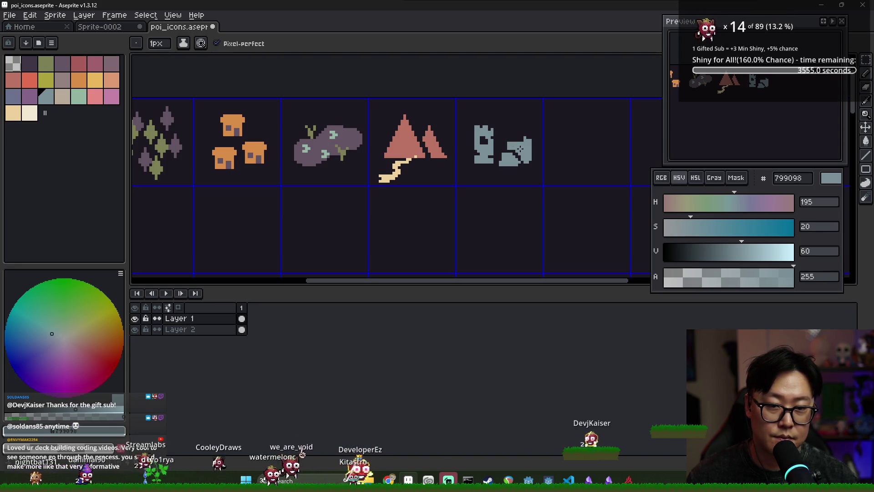
pyautogui.scroll(-3, 520, 150)
pyautogui.scroll(4, 524, 143)
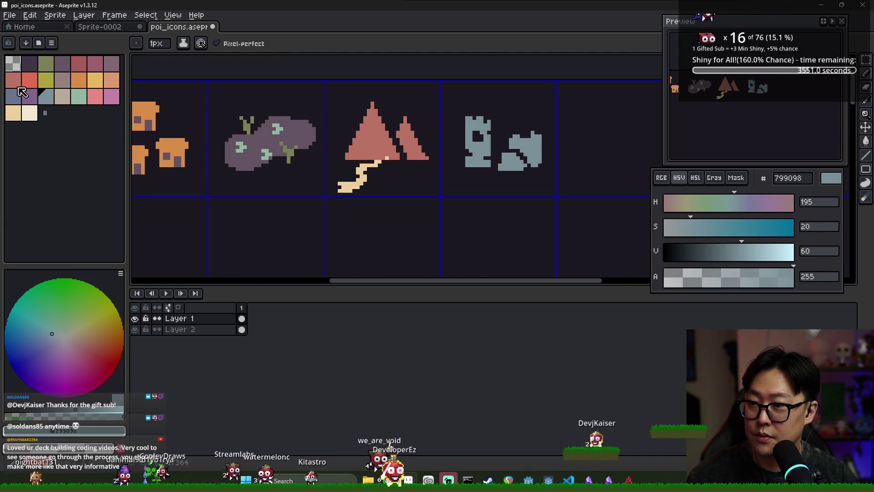
# - Add salmon-red accent pixels on top of the rubble, undoing a stray stroke
pyautogui.click(17, 84)
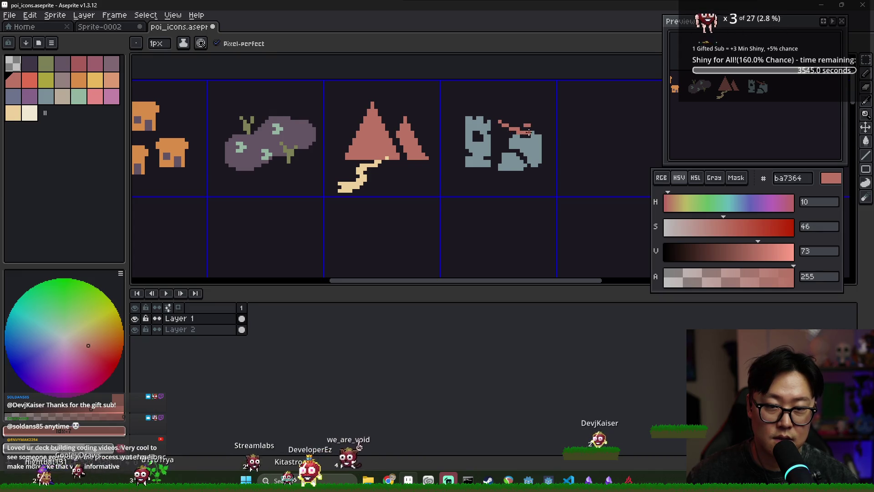
pyautogui.hotkey('ctrl', 'z')
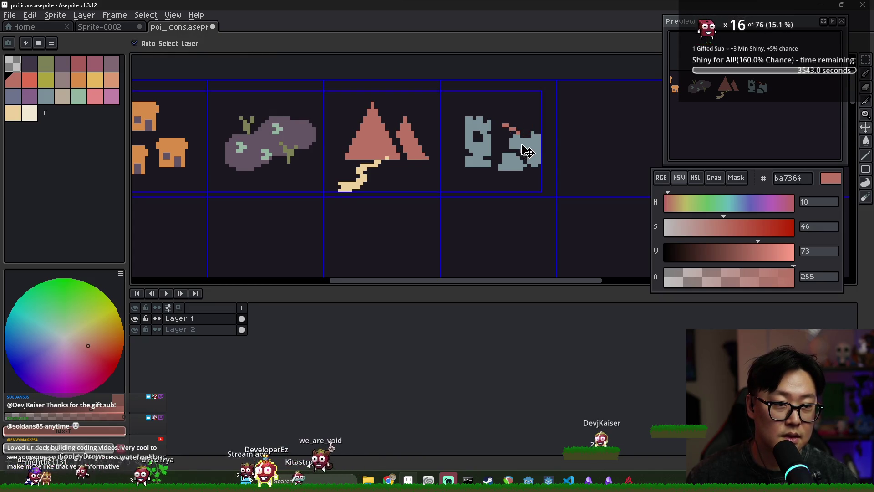
pyautogui.hotkey('ctrl', 'z')
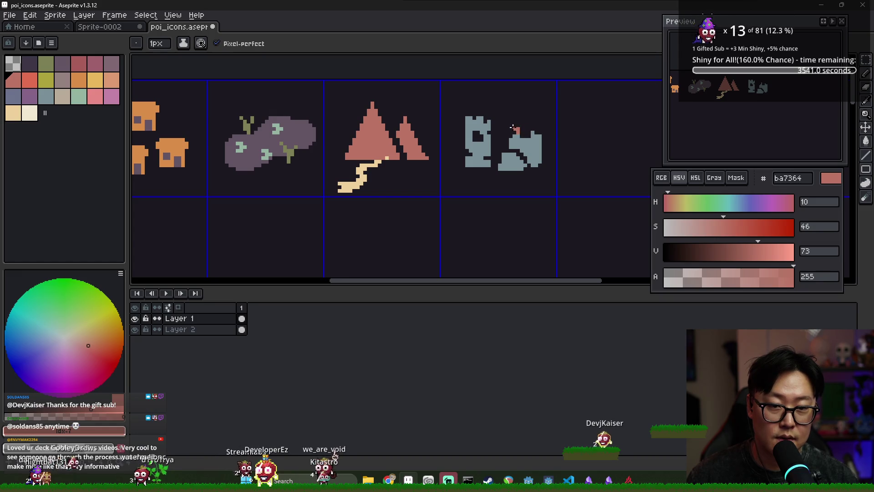
pyautogui.scroll(-1, 549, 142)
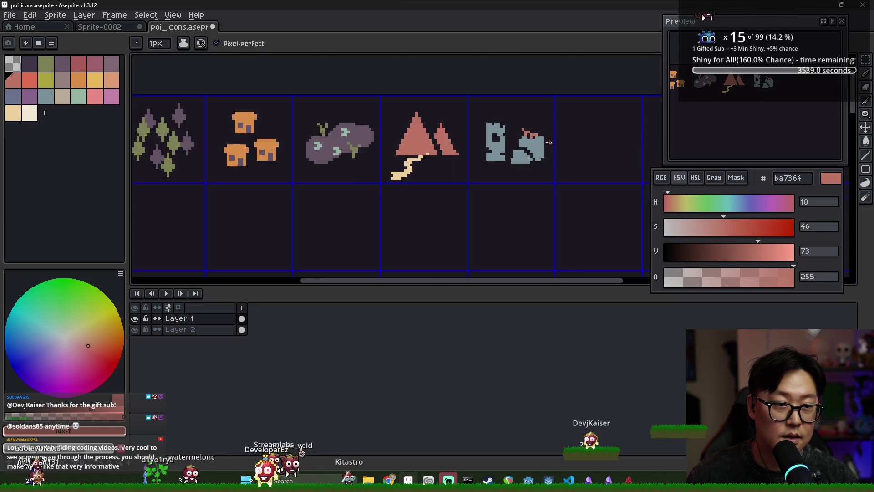
pyautogui.scroll(1, 538, 142)
pyautogui.press('e')
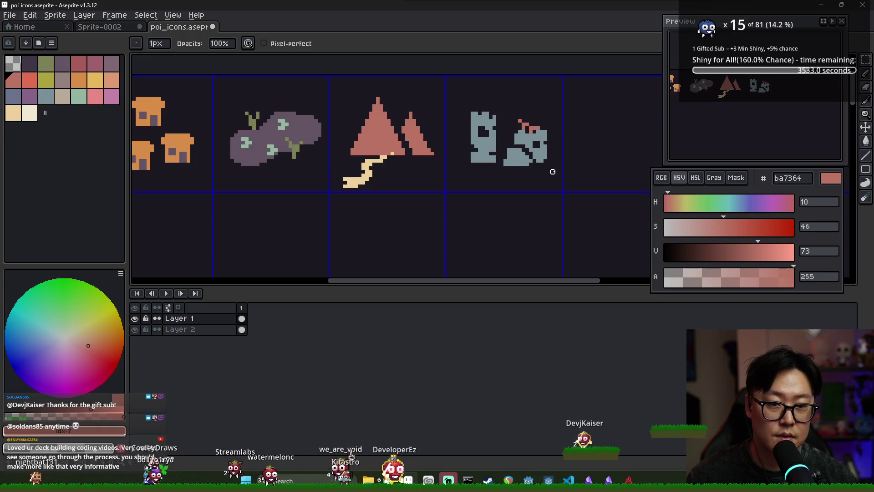
pyautogui.scroll(-2, 557, 171)
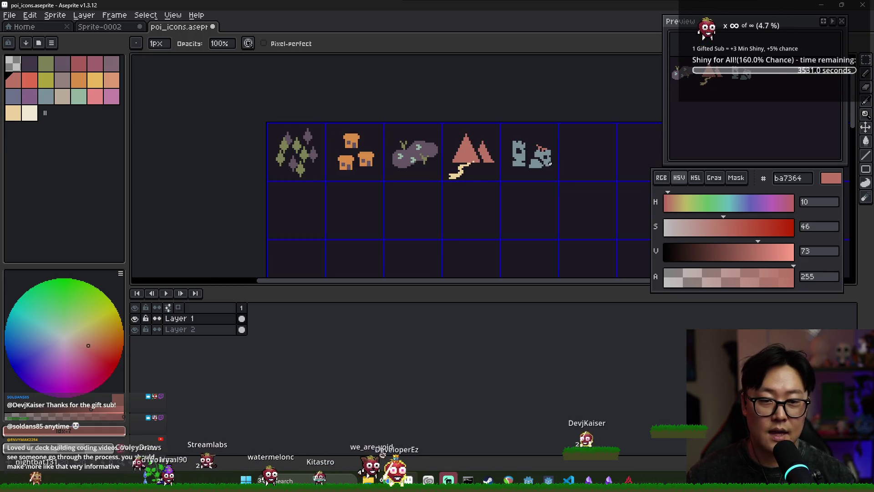
pyautogui.scroll(3, 524, 160)
# - Select the ruined tower, nudge it up a pixel, and deselect
pyautogui.press('m')
pyautogui.moveTo(477, 103); pyautogui.dragTo(527, 173)
pyautogui.press('Right')
pyautogui.press('Down')
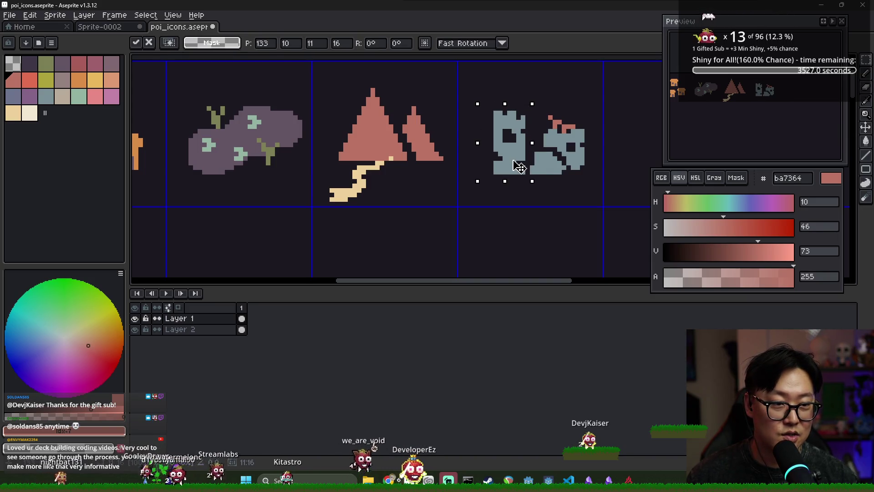
pyautogui.press('Up')
pyautogui.press('Up')
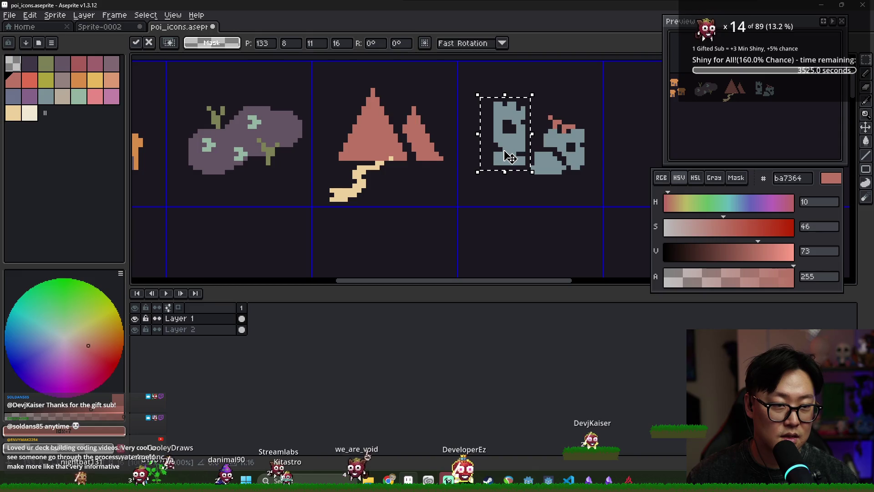
pyautogui.hotkey('ctrl', 'd')
# - Touch up the ruins' details with the grey-blue Pencil and Eraser
pyautogui.scroll(-1, 523, 171)
pyautogui.keyDown('alt'); pyautogui.click(526, 171); pyautogui.keyUp('alt')
pyautogui.press('b')
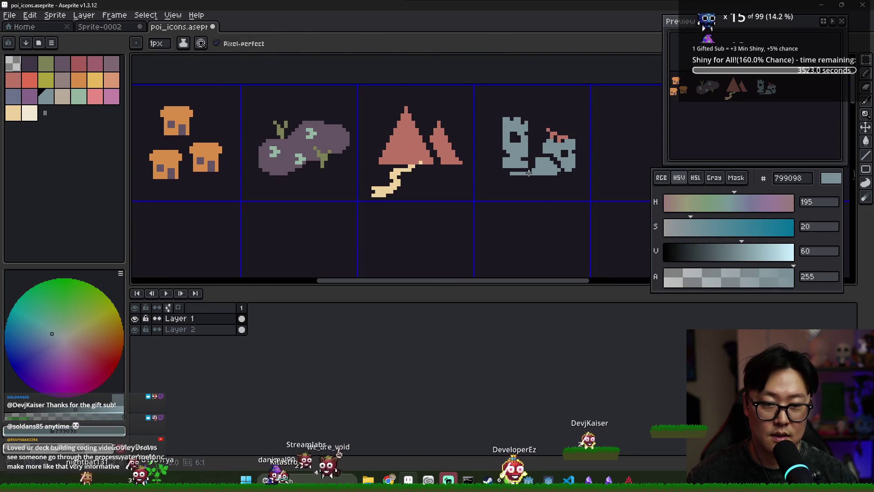
pyautogui.scroll(-3, 508, 183)
pyautogui.scroll(4, 519, 157)
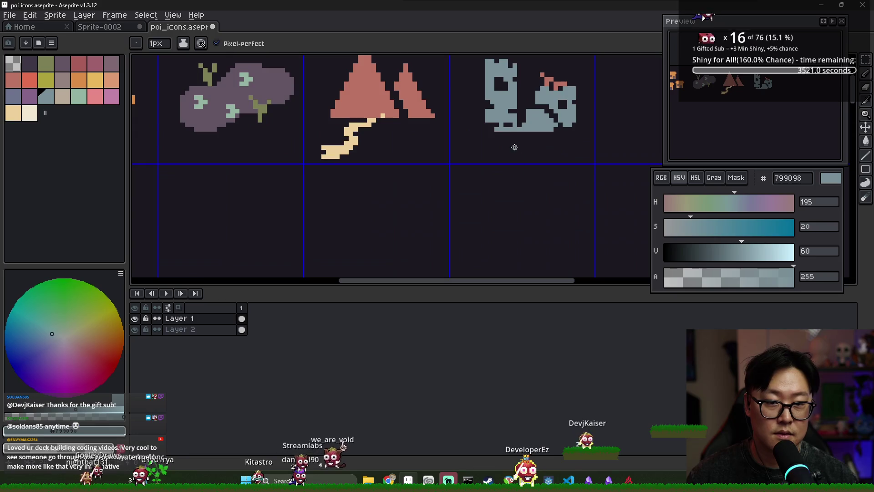
pyautogui.scroll(-2, 486, 129)
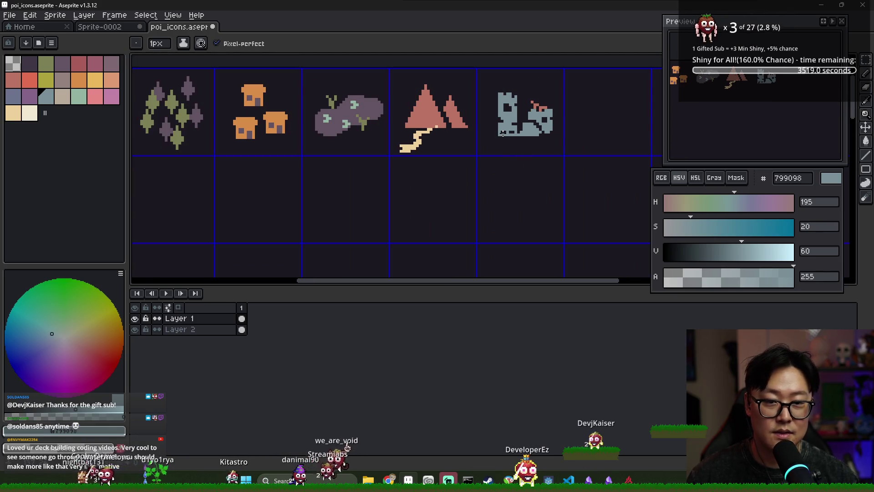
pyautogui.scroll(2, 503, 133)
pyautogui.press('e')
pyautogui.press('b')
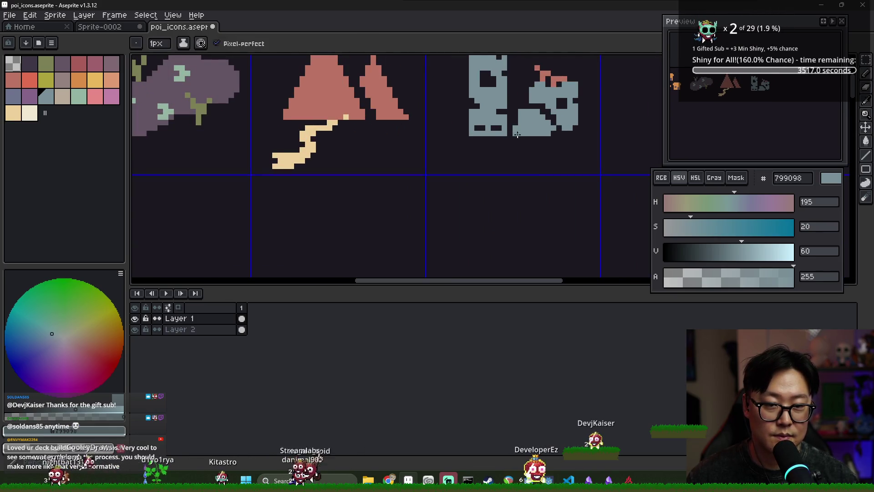
pyautogui.scroll(-3, 523, 142)
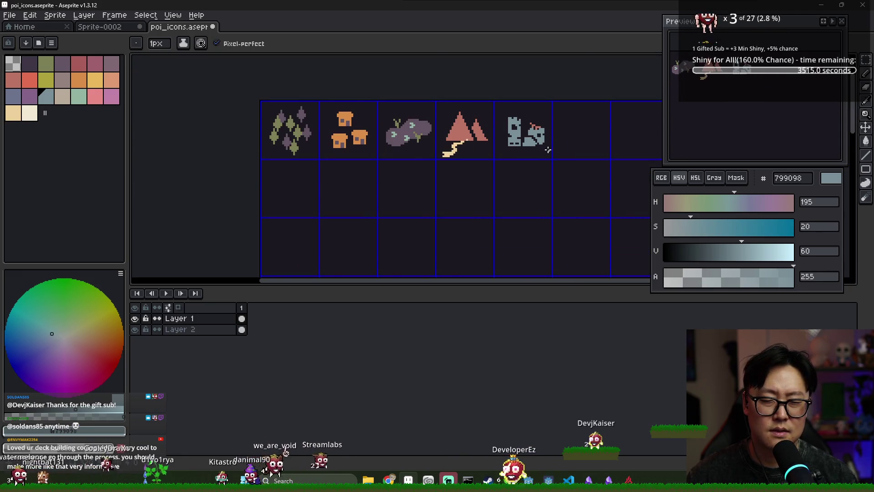
pyautogui.scroll(-3, 548, 150)
pyautogui.scroll(3, 547, 149)
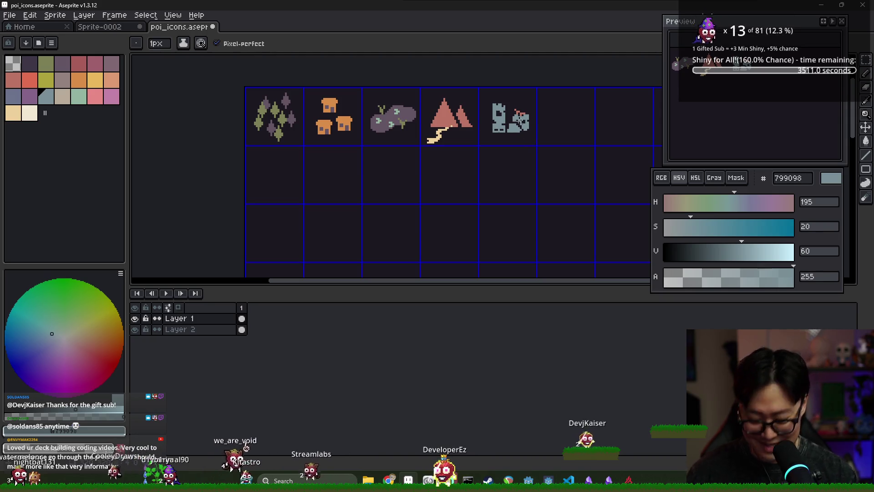
# - Shift the whole ruins icon left to centre it in its grid cell
pyautogui.press('m')
pyautogui.moveTo(537, 141); pyautogui.dragTo(531, 137)
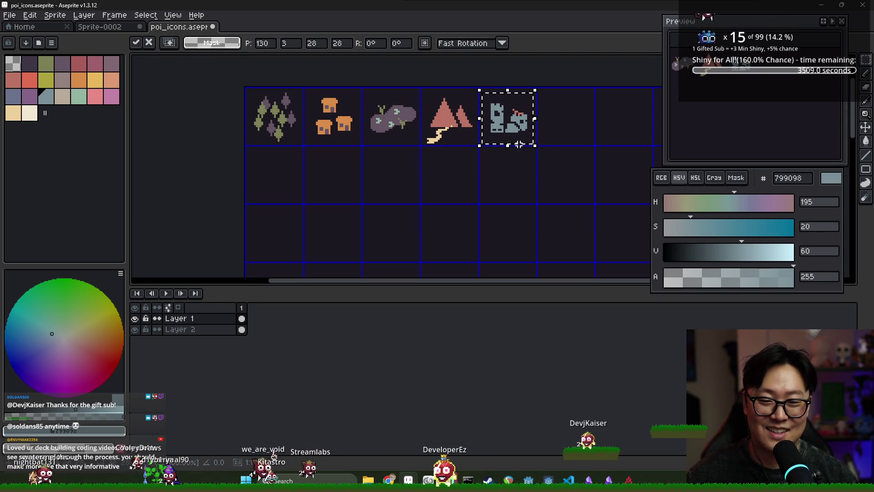
pyautogui.click(495, 150)
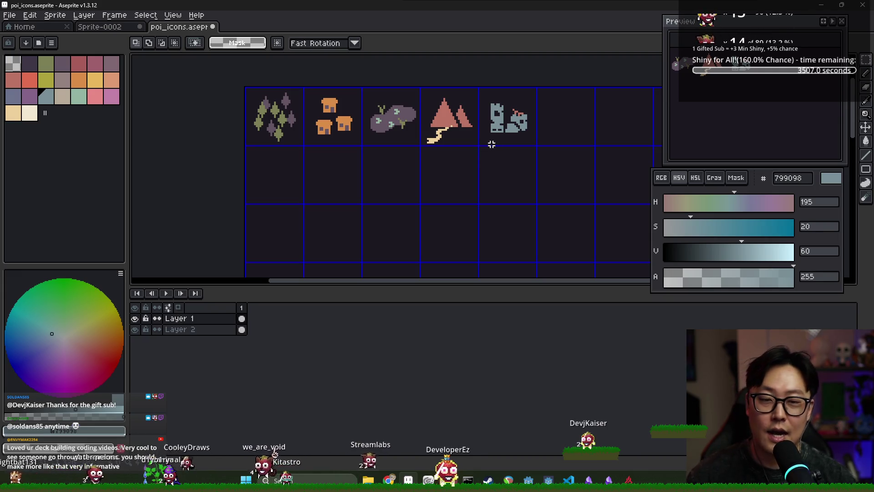
pyautogui.scroll(-3, 496, 144)
pyautogui.scroll(4, 498, 132)
pyautogui.scroll(-1, 480, 135)
pyautogui.moveTo(480, 135); pyautogui.dragTo(451, 144)
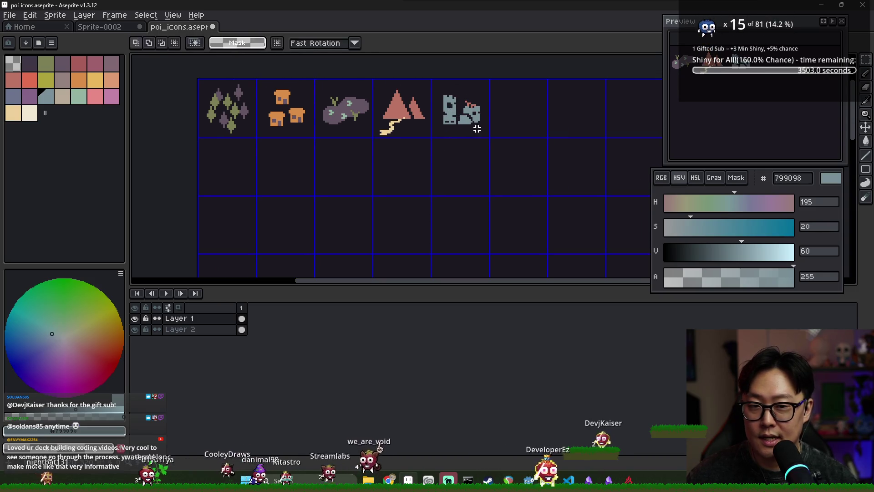
pyautogui.press('b')
pyautogui.scroll(3, 501, 117)
pyautogui.scroll(-1, 522, 114)
pyautogui.scroll(-1, 518, 117)
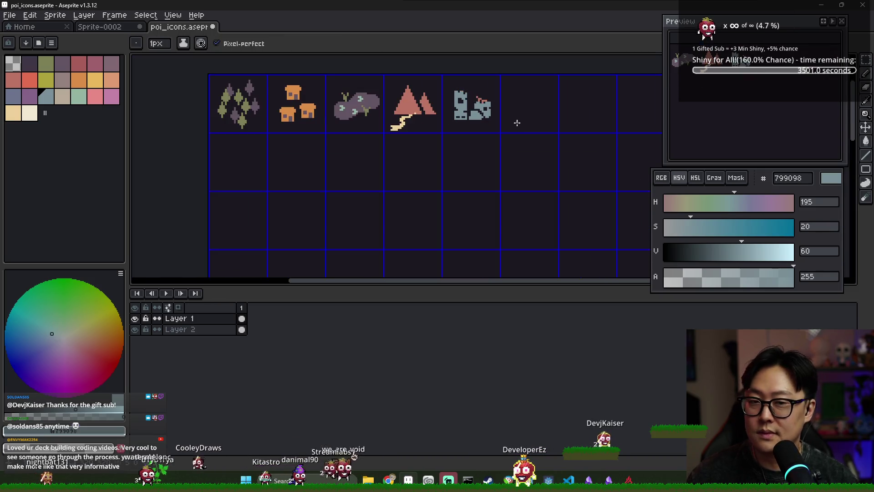
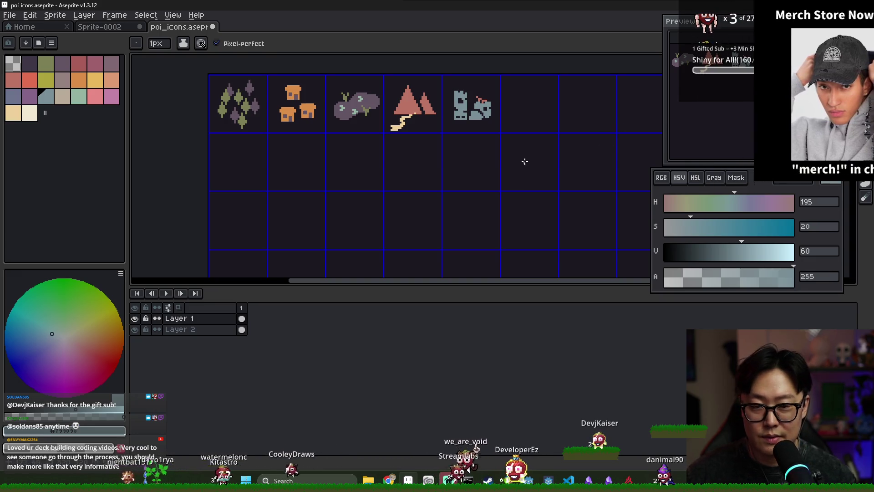
# - Zoom out on the icon sheet and check the Mountain Pass and Village entries in the design notes
pyautogui.press('-')
pyautogui.scroll(1, 543, 161)
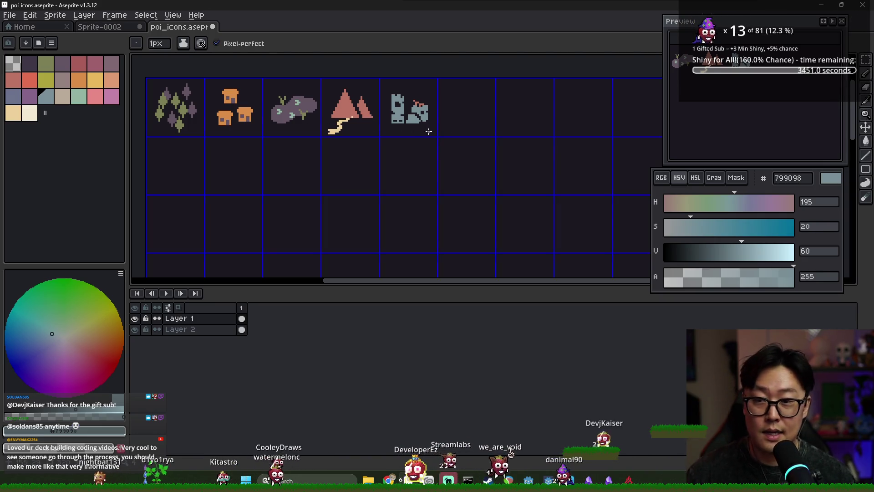
pyautogui.hotkey('alt', 'Tab')
pyautogui.moveTo(386, 196); pyautogui.dragTo(403, 206)
pyautogui.click(388, 217)
pyautogui.hotkey('alt', 'Tab')
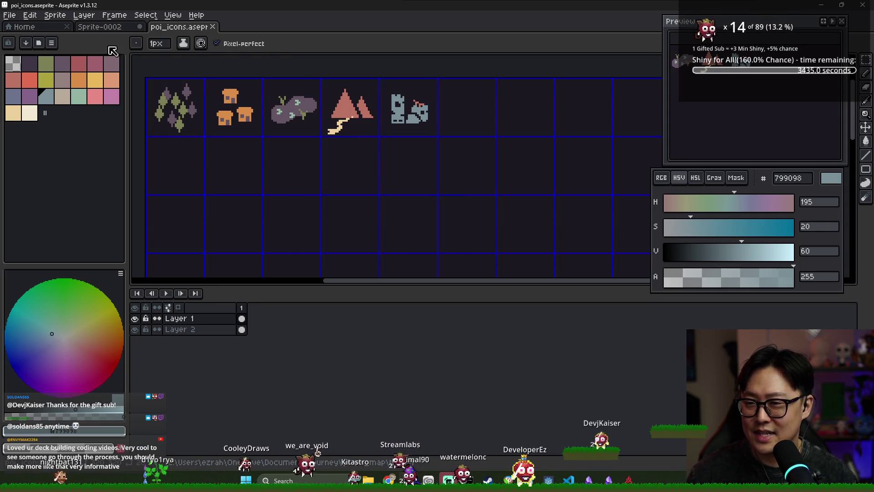
# - Export the Aseprite icon sheet as poi_icons.png
pyautogui.click(9, 15)
pyautogui.moveTo(28, 103)
pyautogui.click(175, 114)
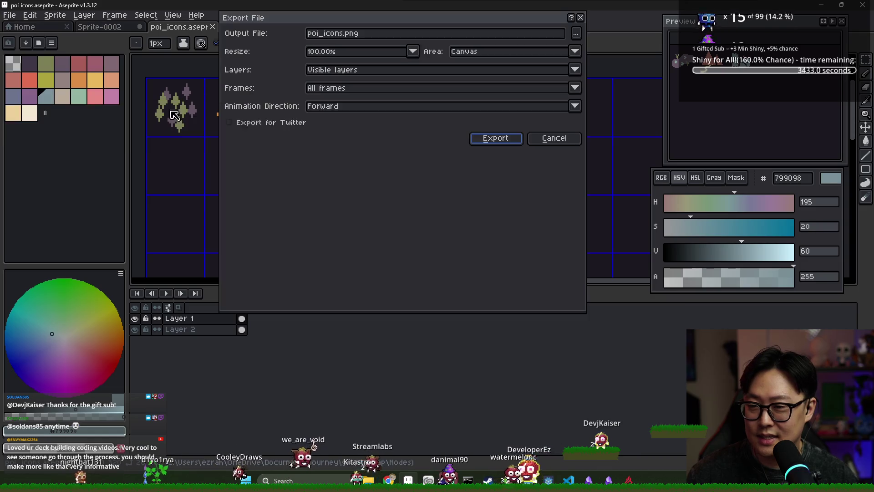
pyautogui.click(496, 138)
# - Return to the Godot project and switch to the MapNode scene
pyautogui.hotkey('alt', 'Tab')
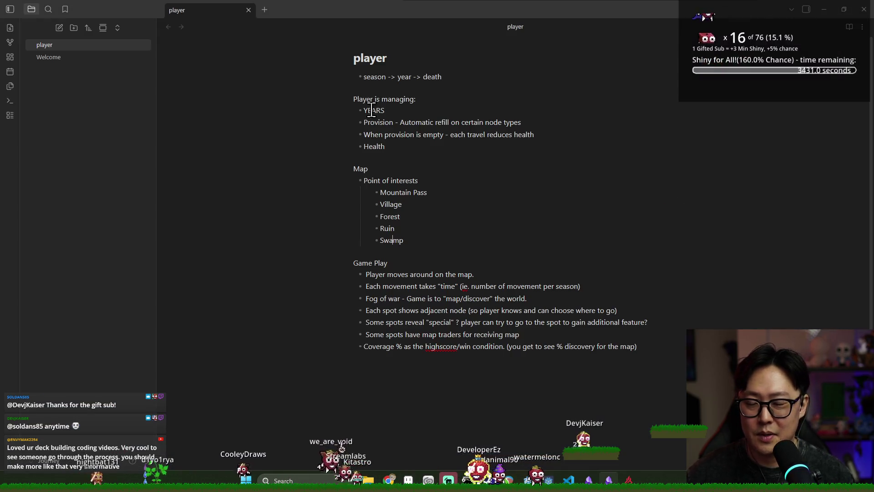
pyautogui.hotkey('alt', 'Tab')
pyautogui.hotkey('alt', 'Tab')
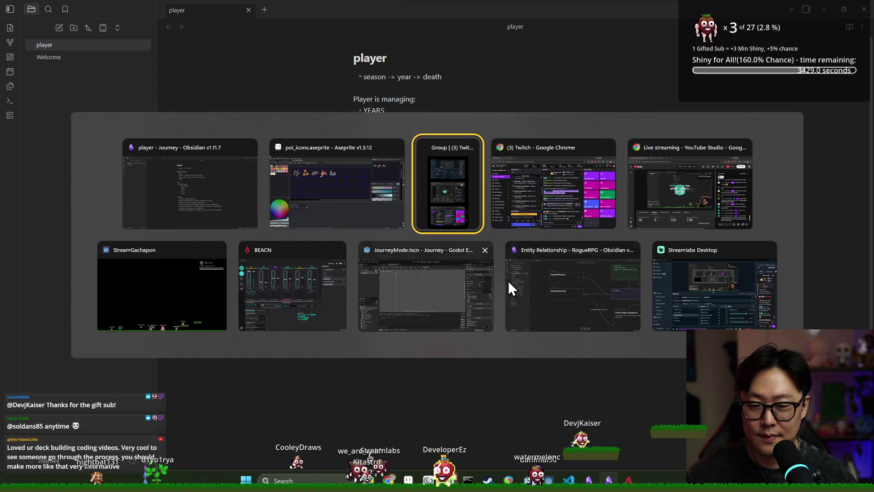
pyautogui.click(440, 288)
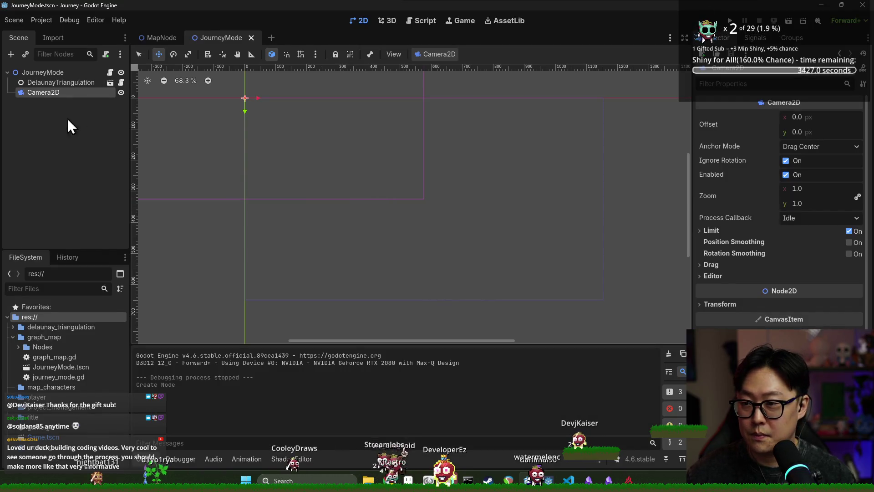
pyautogui.click(160, 38)
pyautogui.click(110, 72)
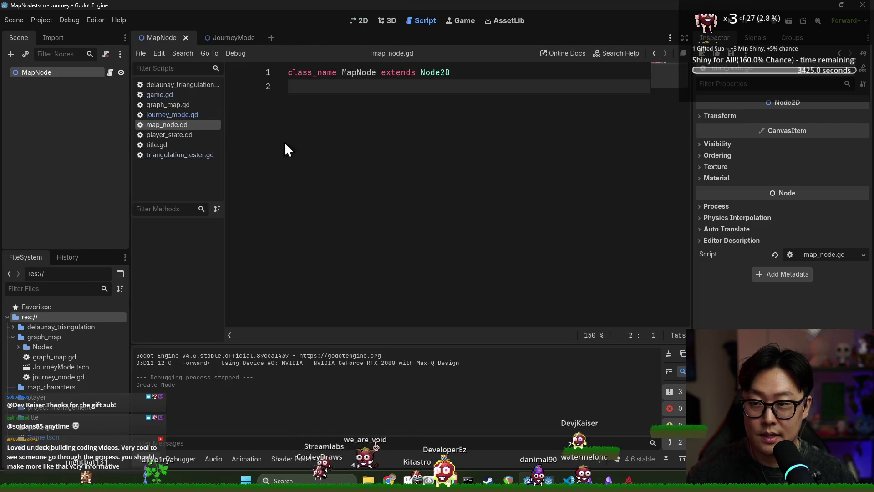
pyautogui.hotkey('ctrl', 's')
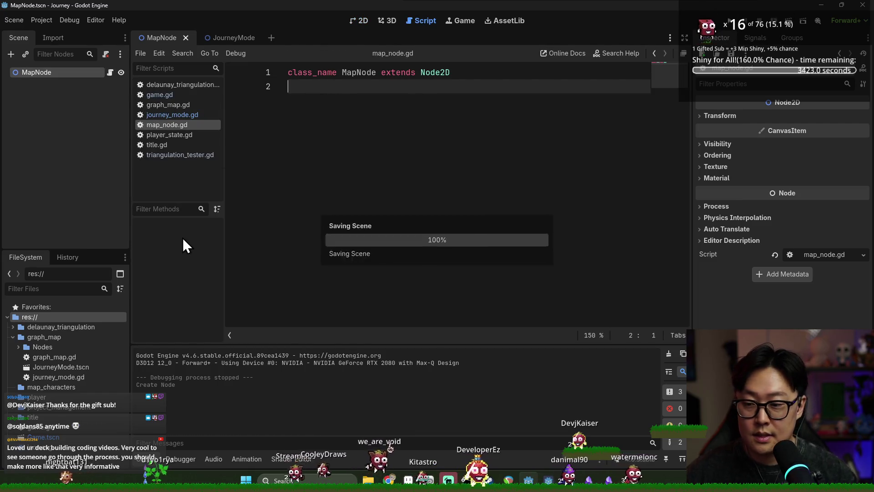
pyautogui.hotkey('ctrl', 's')
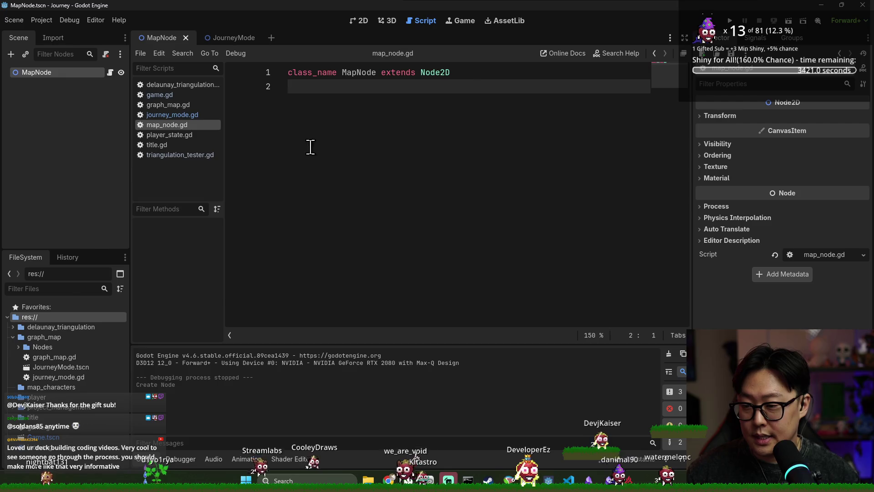
pyautogui.press('Return')
pyautogui.press('Return')
pyautogui.write('@export var')
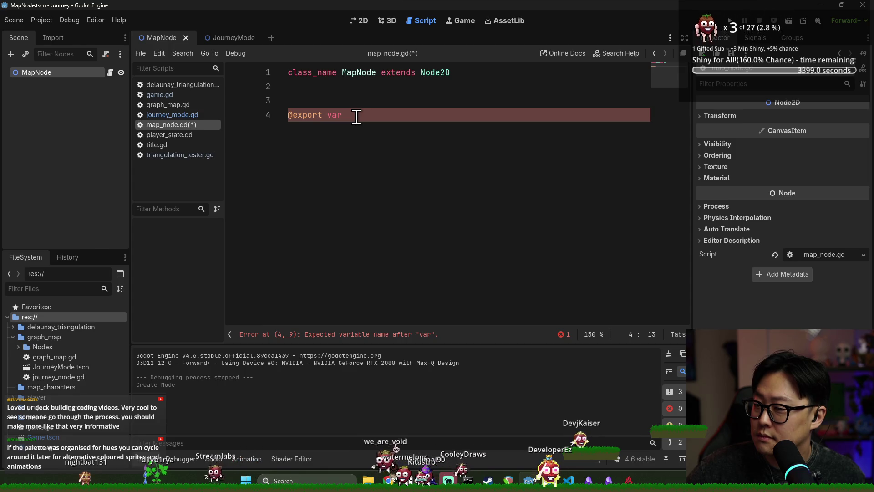
pyautogui.press('Up')
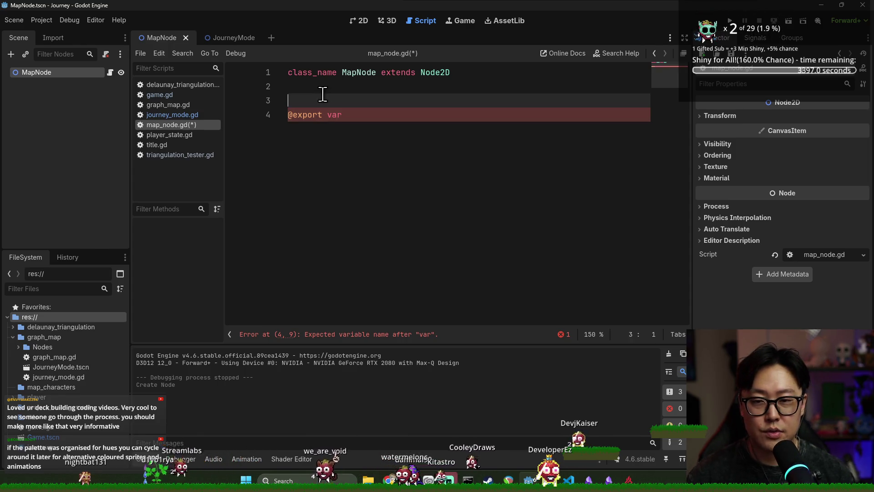
pyautogui.press('BackSpace')
pyautogui.hotkey('shift', 'Down')
pyautogui.hotkey('shift', 'End')
pyautogui.press('BackSpace')
pyautogui.hotkey('ctrl', 's')
pyautogui.press('BackSpace')
pyautogui.hotkey('ctrl', 's')
pyautogui.rightClick(69, 82)
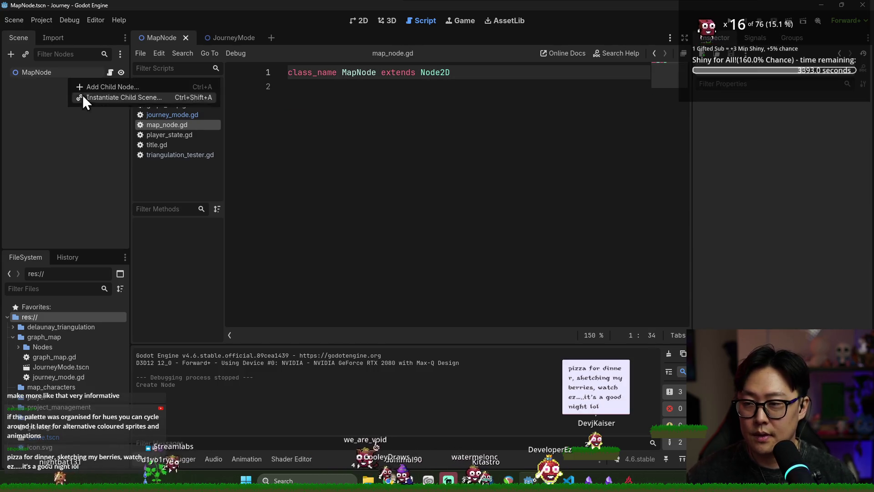
# - Cancel adding a child node, close all open scenes, and open Village.tscn from the FileSystem
pyautogui.click(113, 88)
pyautogui.press('Escape')
pyautogui.hotkey('ctrl', 'shift', 'w')
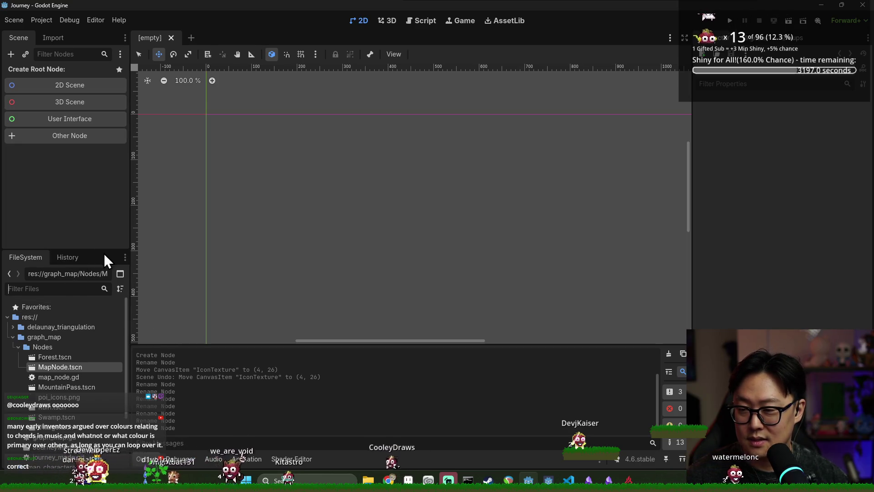
pyautogui.click(64, 287)
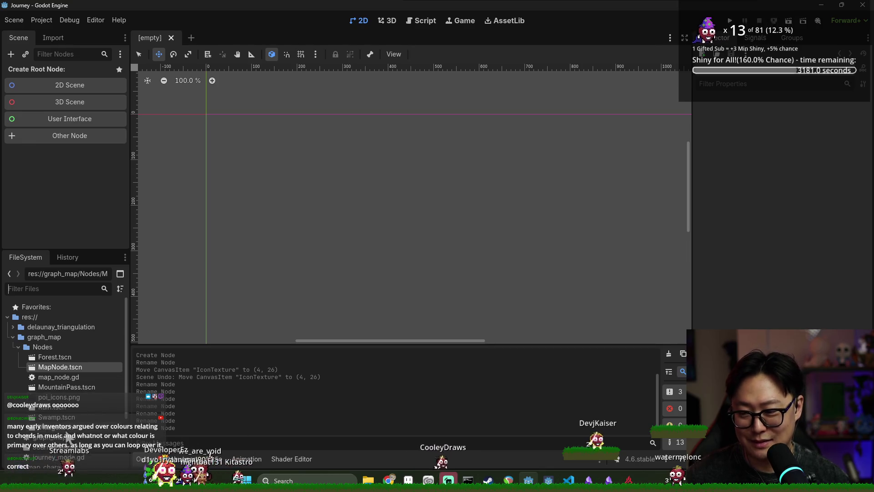
pyautogui.doubleClick(64, 427)
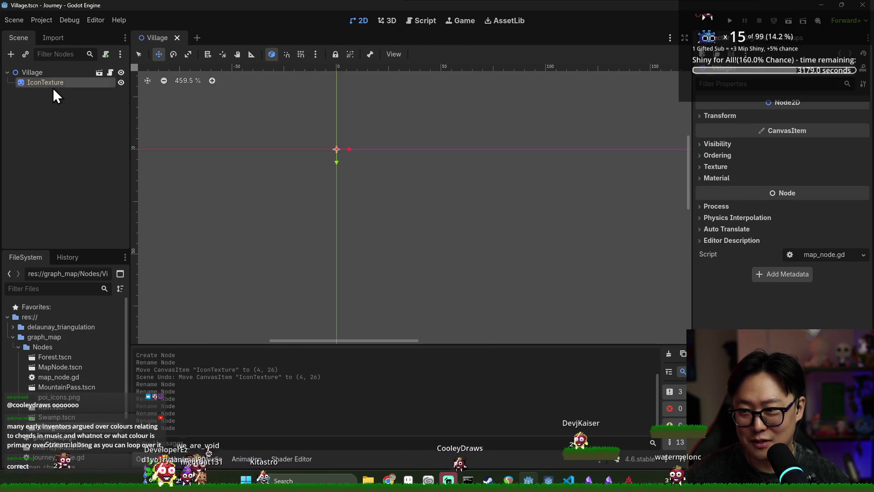
# - Give Village's IconTexture node a new AtlasTexture
pyautogui.click(53, 84)
pyautogui.click(863, 117)
pyautogui.click(862, 117)
pyautogui.click(862, 116)
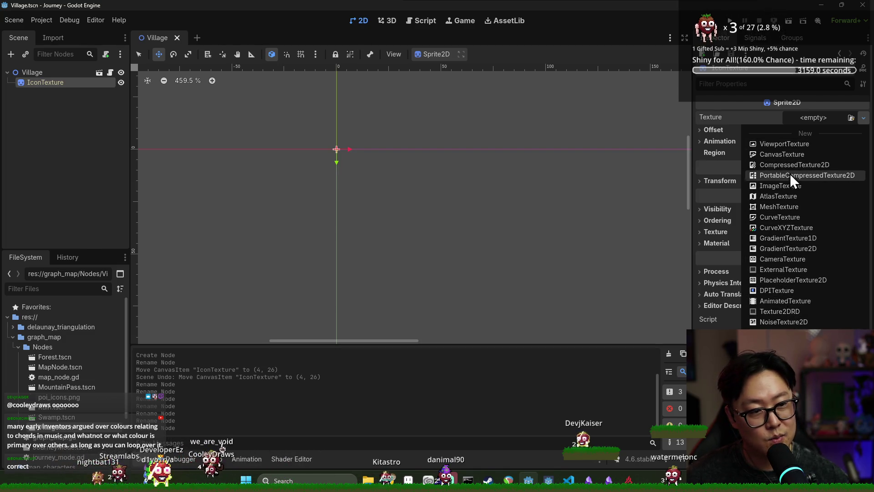
pyautogui.click(800, 195)
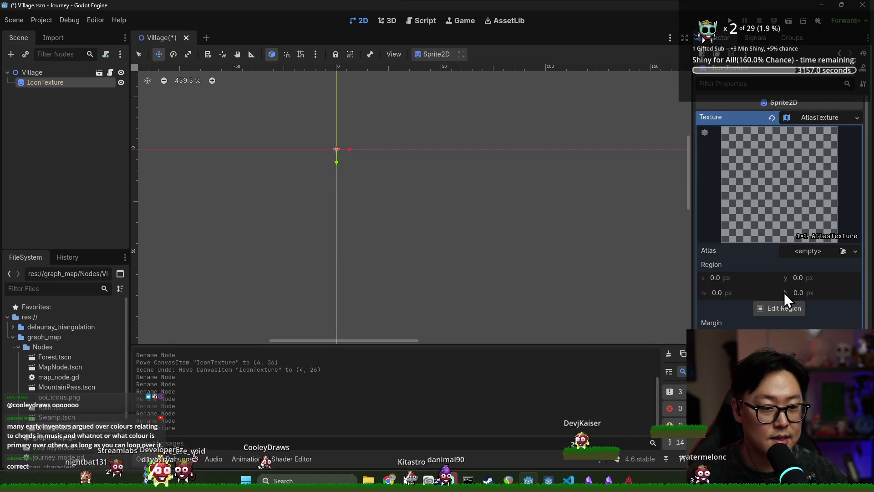
# - Set poi_icons.png as the atlas with a 32×32 region, and save the Village scene
pyautogui.click(50, 349)
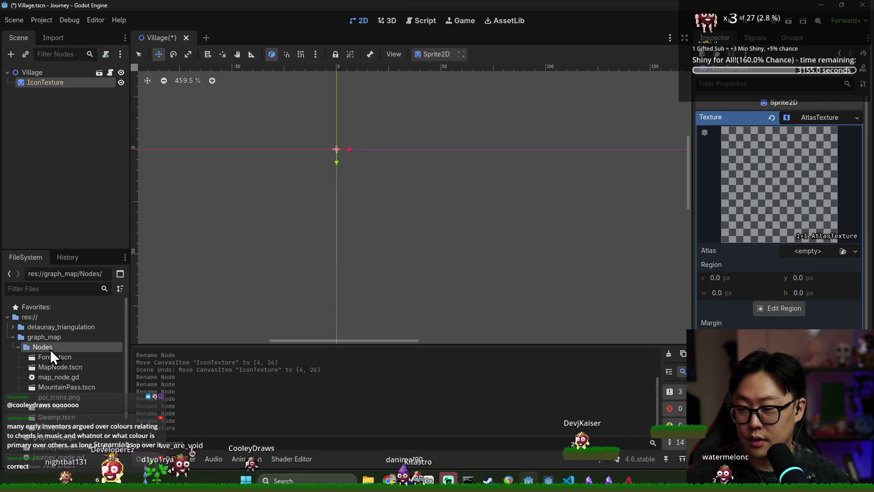
pyautogui.moveTo(59, 397); pyautogui.dragTo(808, 251)
pyautogui.click(739, 312)
pyautogui.press('Tab')
pyautogui.write('32')
pyautogui.press('Tab')
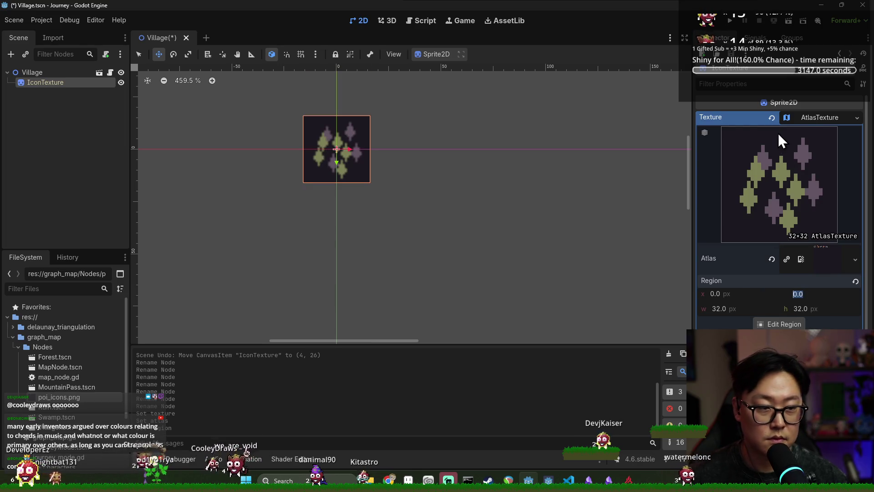
pyautogui.click(816, 119)
pyautogui.hotkey('ctrl', 's')
# - Try making the atlas texture unique, then cancel and leave it unchanged
pyautogui.click(863, 127)
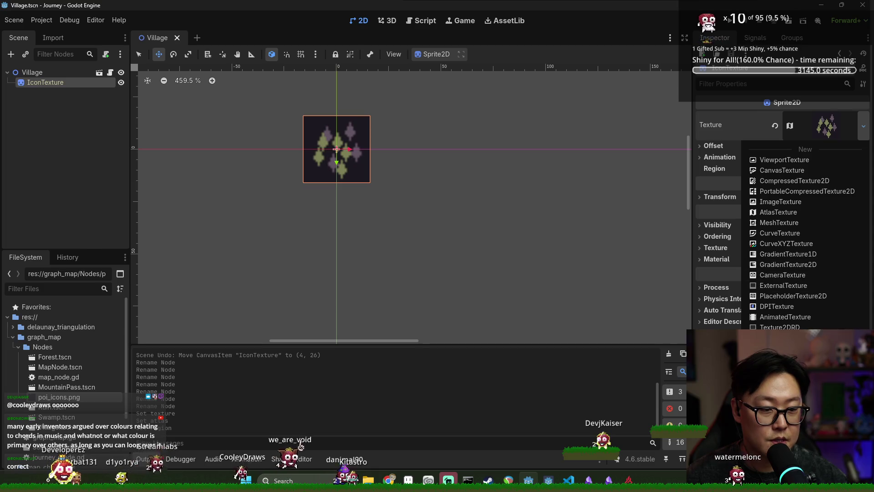
pyautogui.press('Escape')
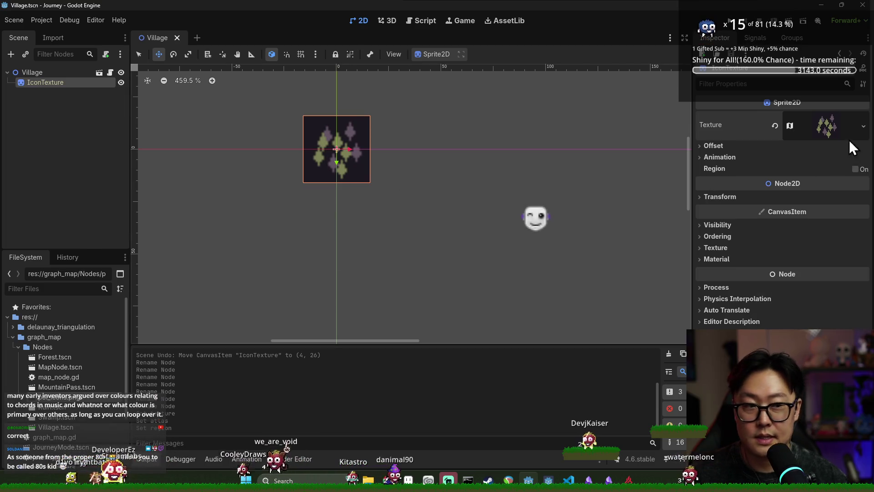
pyautogui.click(863, 126)
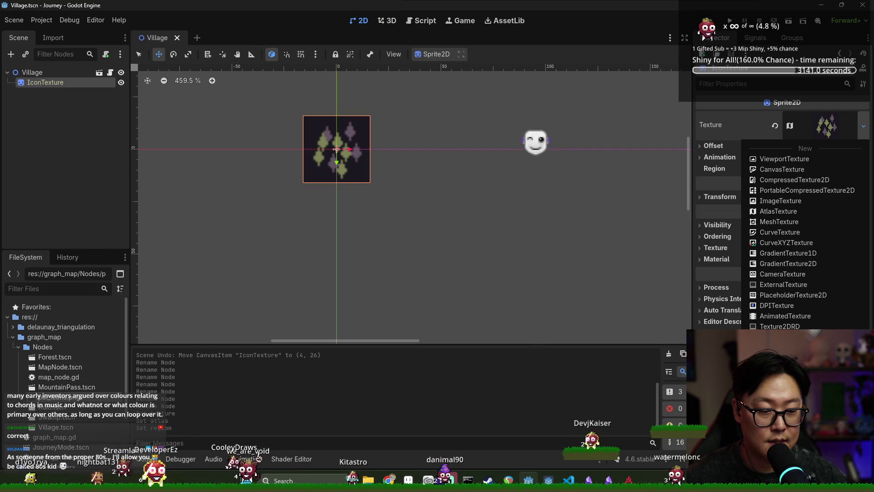
pyautogui.click(793, 400)
pyautogui.click(478, 320)
pyautogui.click(864, 127)
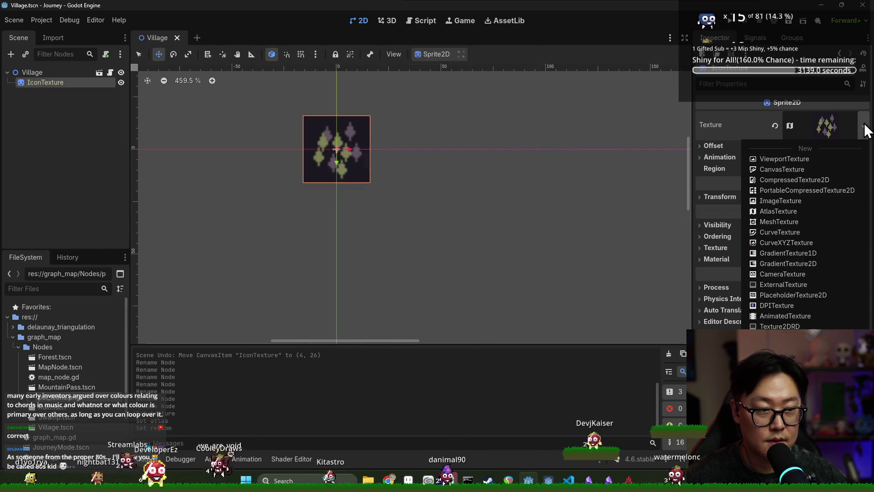
pyautogui.press('Escape')
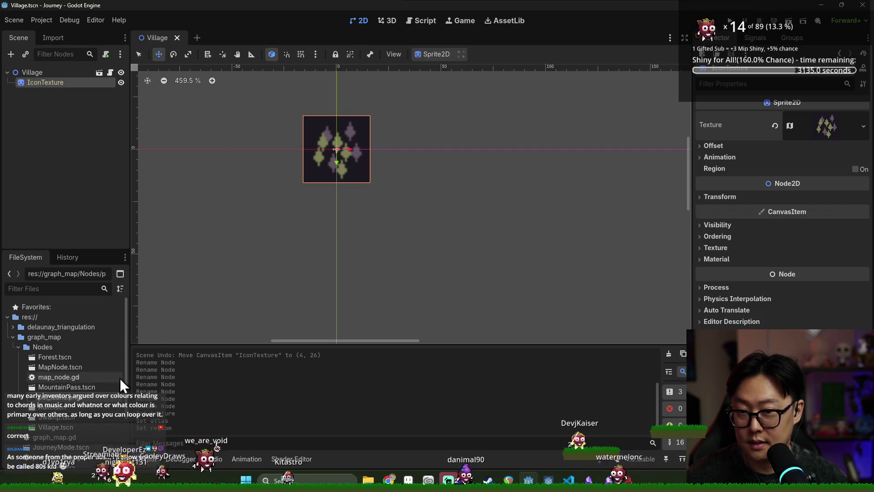
# - In Aseprite, hide Layer 2 so the icon sheet has a transparent background
pyautogui.hotkey('alt', 'Tab')
pyautogui.hotkey('alt', 'Tab')
pyautogui.press('Tab')
pyautogui.click(469, 220)
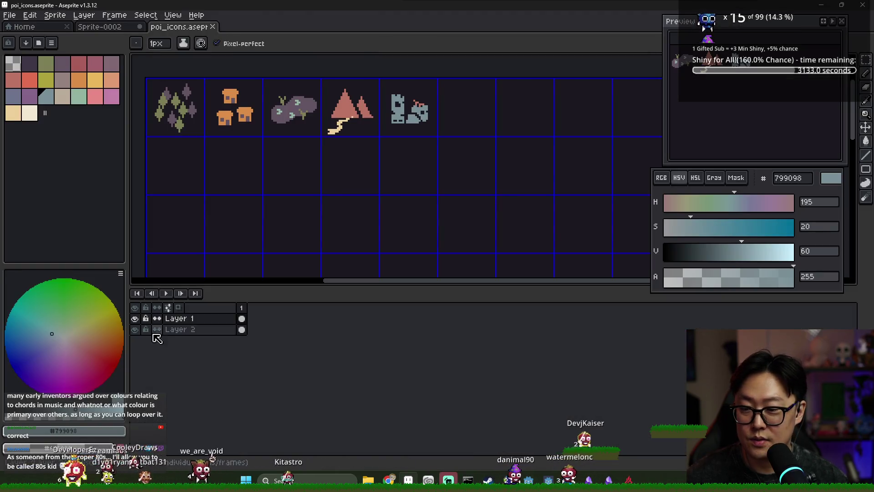
pyautogui.click(135, 329)
# - Re-export the sheet over poi_icons.png and return to Godot
pyautogui.click(21, 17)
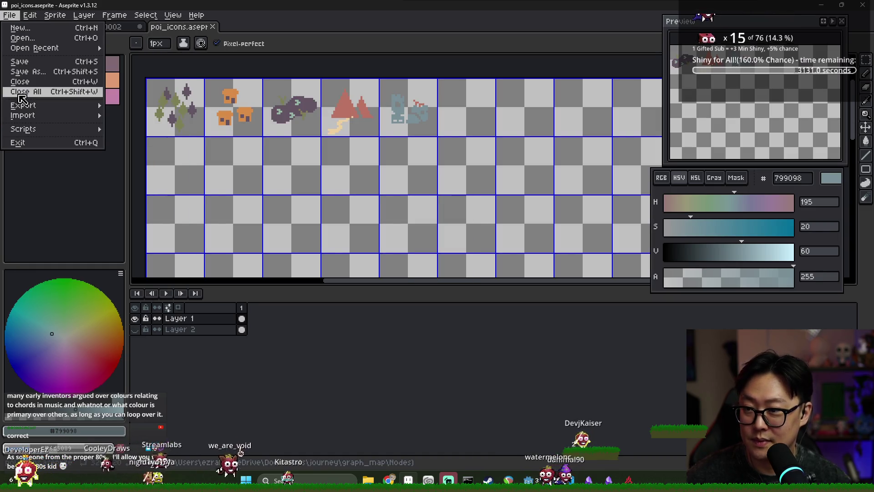
pyautogui.moveTo(18, 96)
pyautogui.click(136, 104)
pyautogui.click(518, 145)
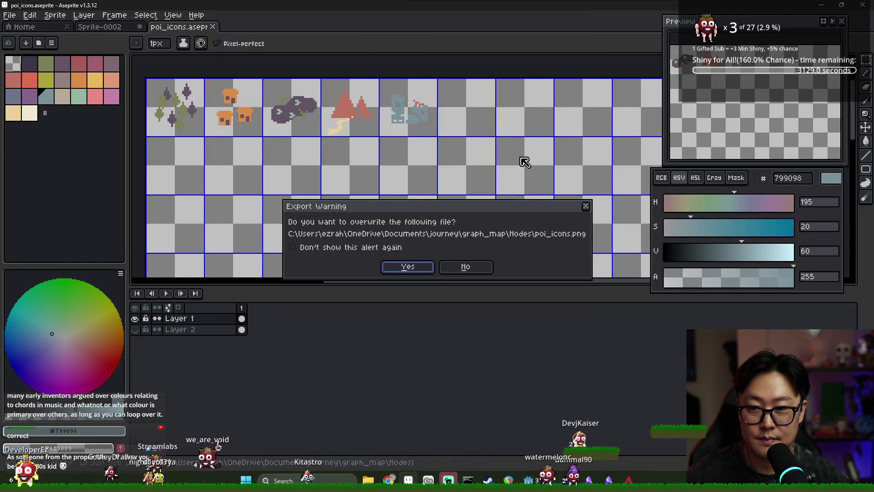
pyautogui.click(405, 266)
pyautogui.hotkey('alt', 'Tab')
pyautogui.click(482, 188)
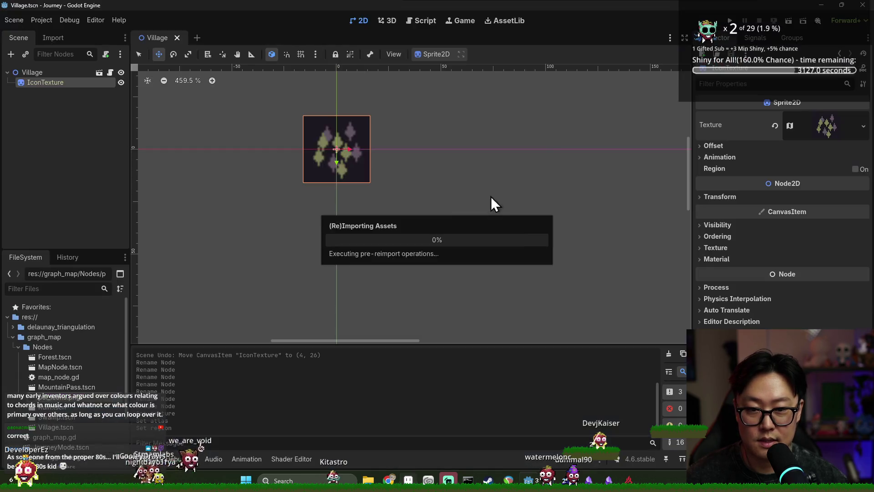
# - Save, then give Forest's IconTexture its own unique copy of the atlas texture
pyautogui.hotkey('ctrl', 's')
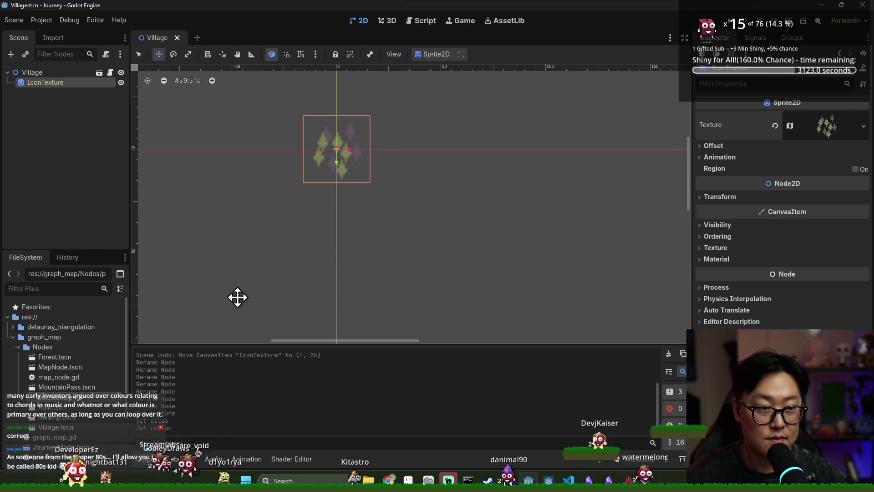
pyautogui.click(70, 359)
pyautogui.doubleClick(70, 359)
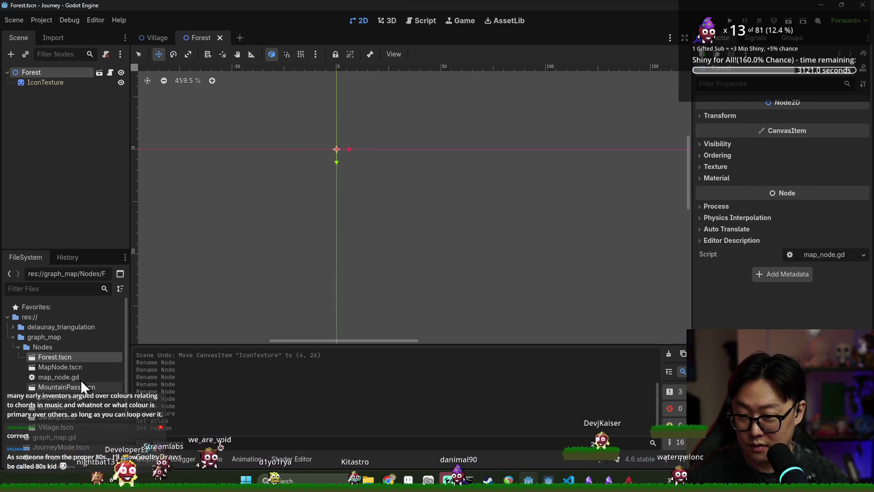
pyautogui.click(62, 83)
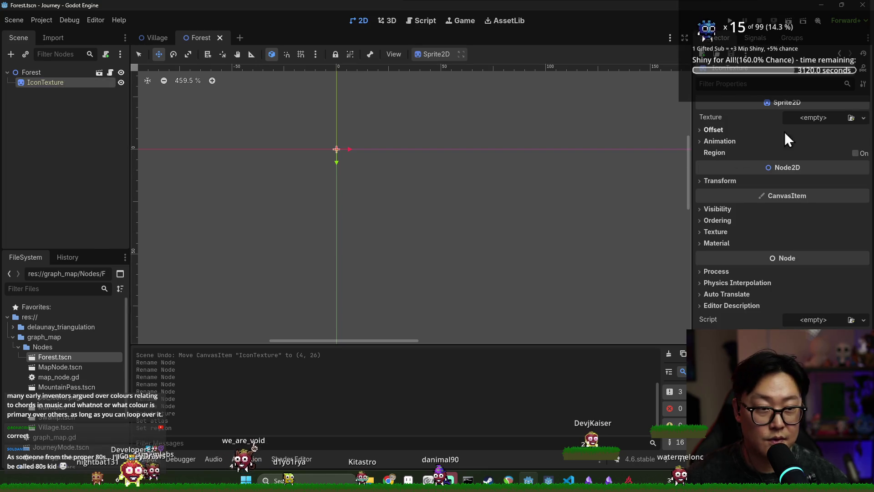
pyautogui.click(865, 119)
pyautogui.click(807, 306)
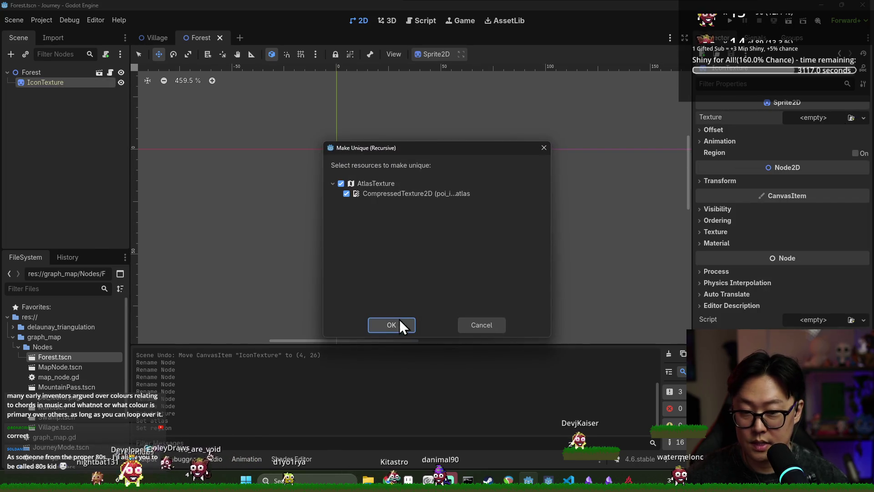
pyautogui.click(405, 327)
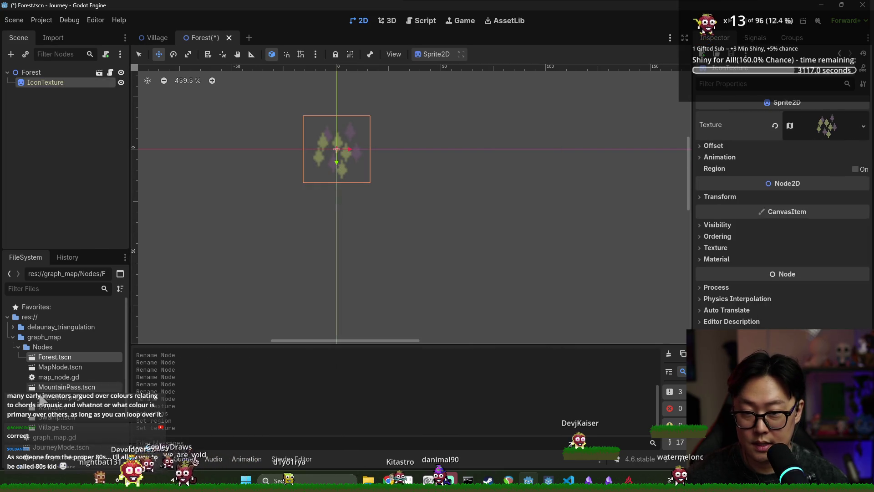
# - Paste a unique copy of the atlas texture onto Ruin's IconTexture
pyautogui.doubleClick(54, 407)
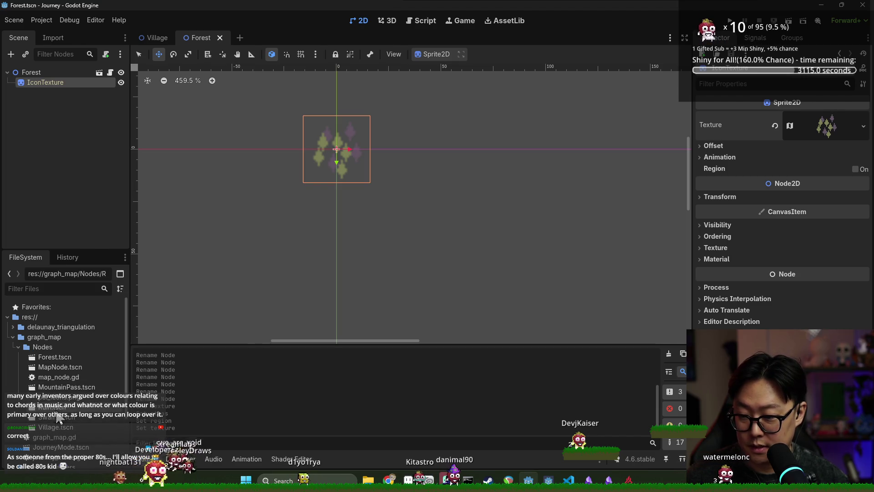
pyautogui.click(75, 82)
pyautogui.click(864, 117)
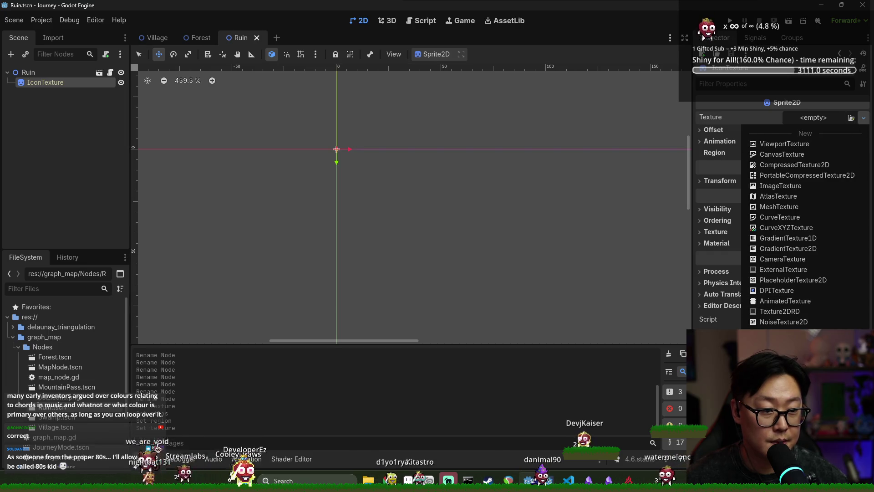
pyautogui.click(783, 359)
pyautogui.click(388, 327)
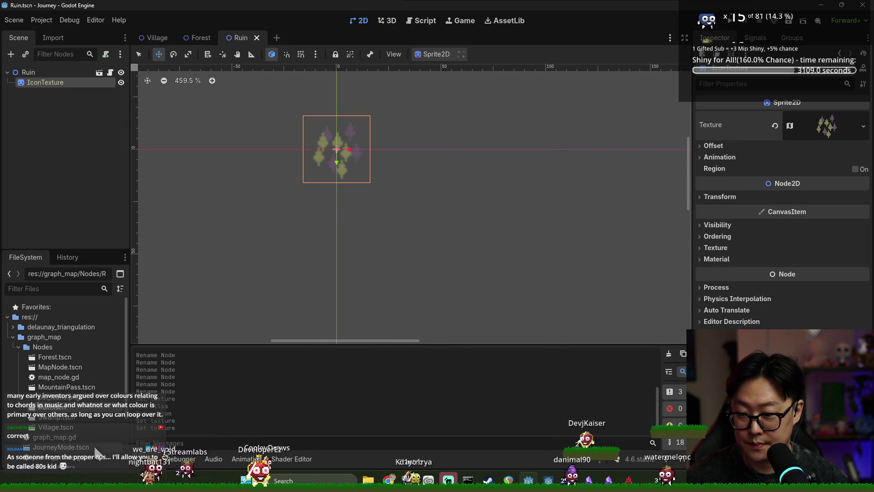
# - Paste a unique copy of the atlas texture onto Swamp's IconTexture and save the Swamp scene
pyautogui.doubleClick(67, 418)
pyautogui.click(45, 82)
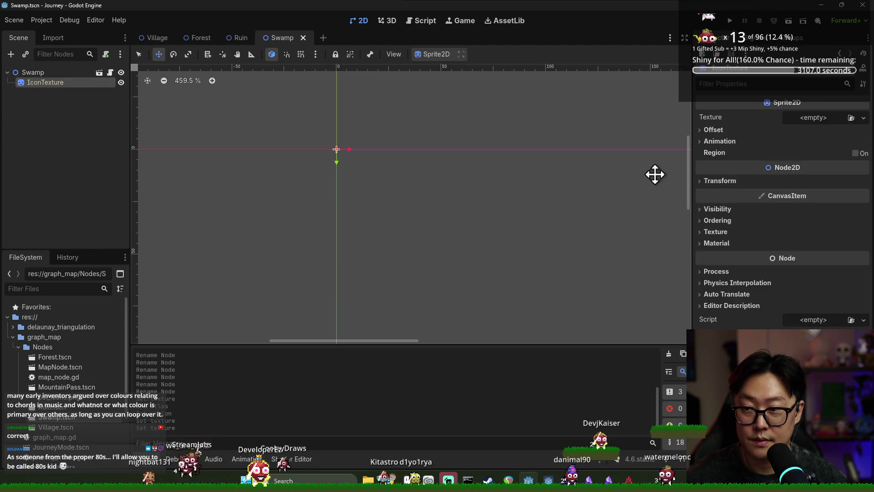
pyautogui.click(864, 117)
pyautogui.click(784, 360)
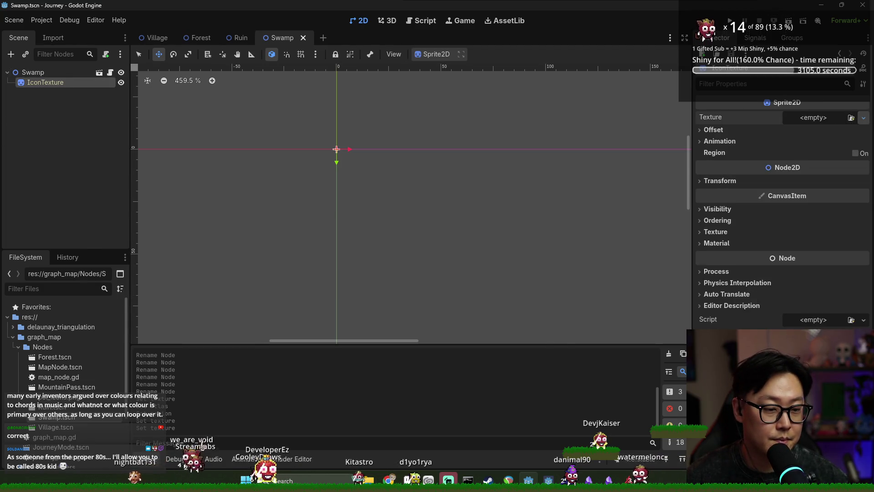
pyautogui.click(412, 324)
pyautogui.hotkey('ctrl', 's')
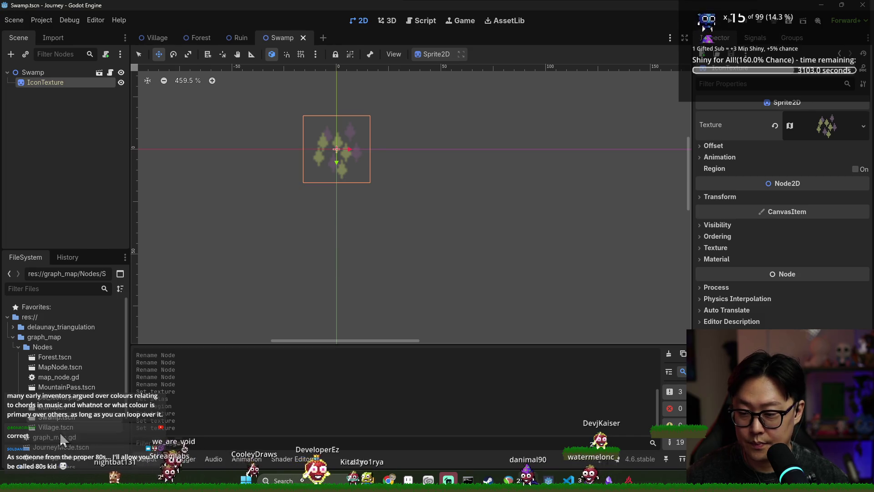
pyautogui.doubleClick(59, 428)
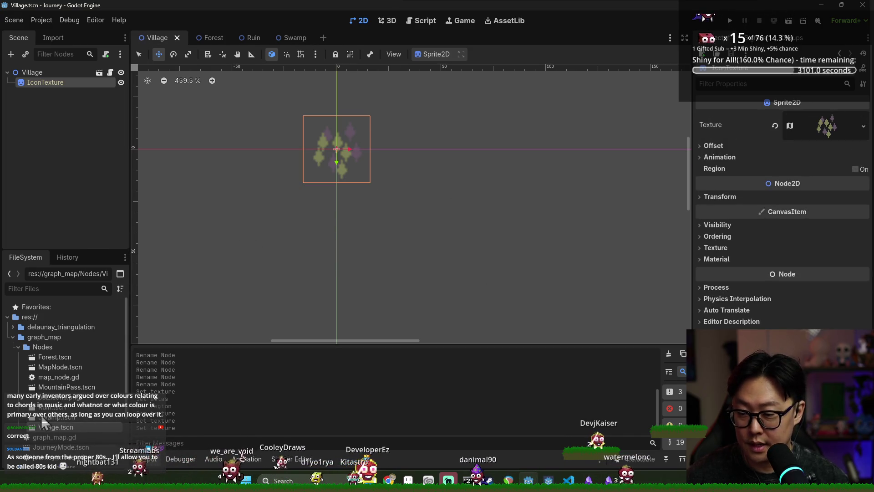
# - Set Village's atlas region x to 32 for the house icon and save
pyautogui.click(864, 126)
pyautogui.click(830, 127)
pyautogui.click(830, 126)
pyautogui.click(802, 275)
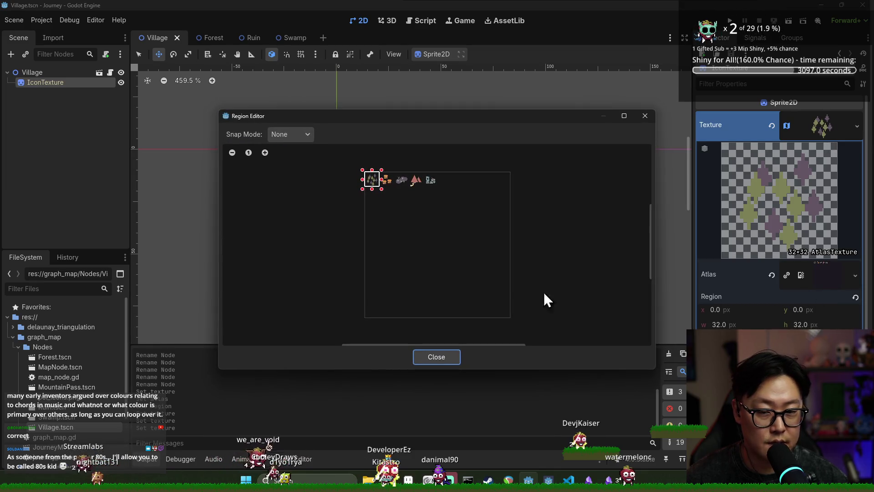
pyautogui.click(436, 355)
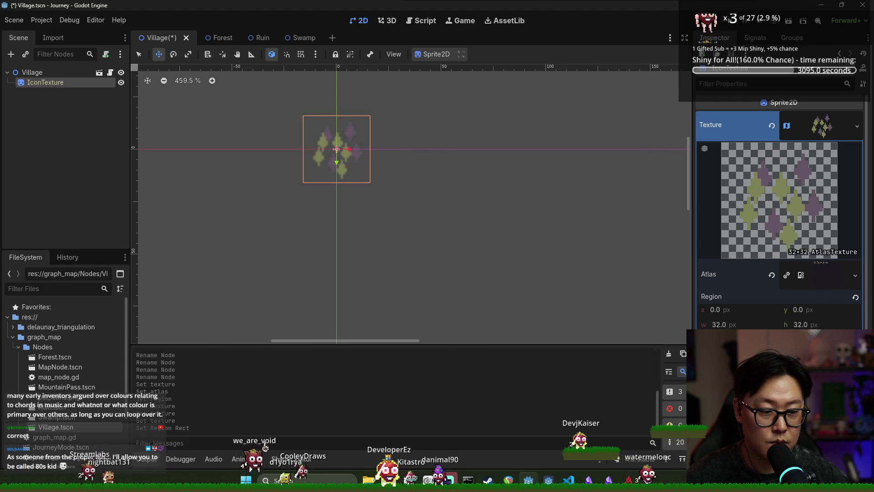
pyautogui.moveTo(727, 310); pyautogui.dragTo(742, 306)
pyautogui.click(741, 308)
pyautogui.write('32')
pyautogui.press('Return')
pyautogui.hotkey('ctrl', 's')
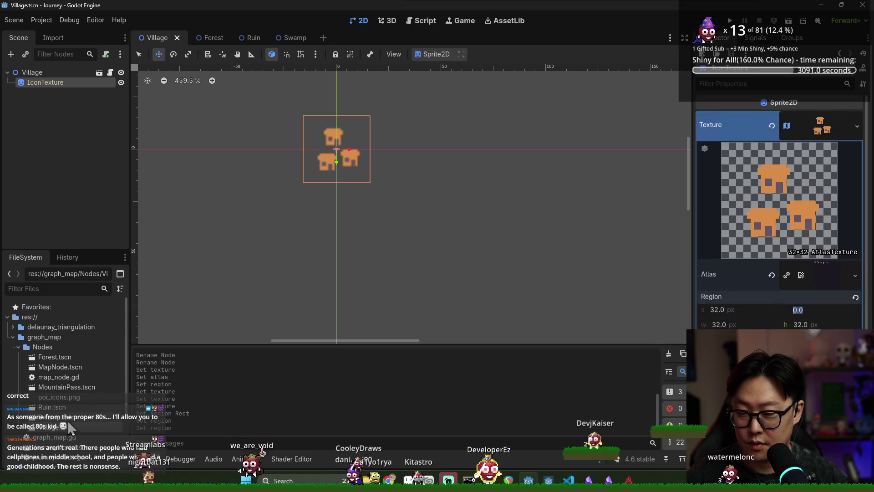
# - Set Swamp's atlas region x to 64 (32*2) for the swamp icon and save
pyautogui.doubleClick(67, 420)
pyautogui.click(827, 127)
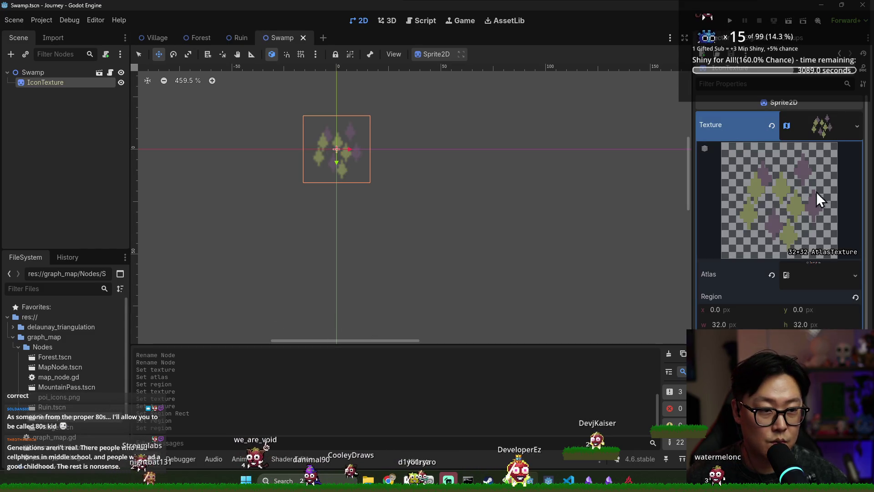
pyautogui.click(733, 310)
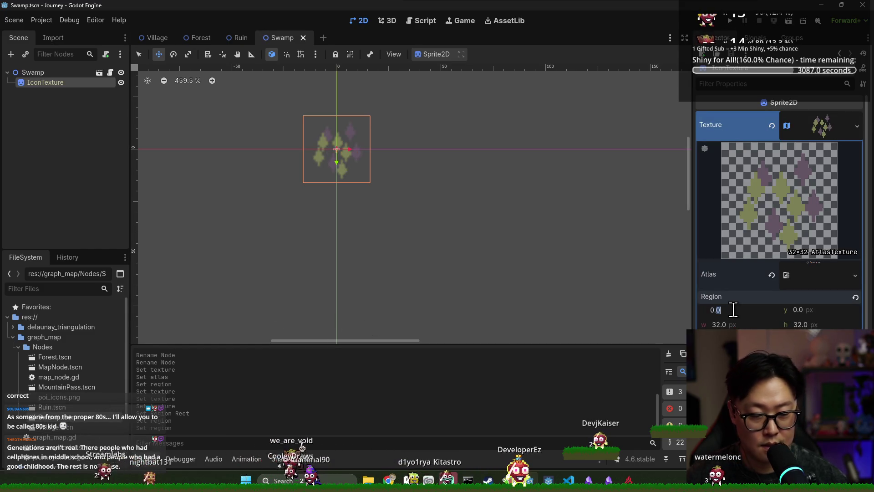
pyautogui.press('Tab')
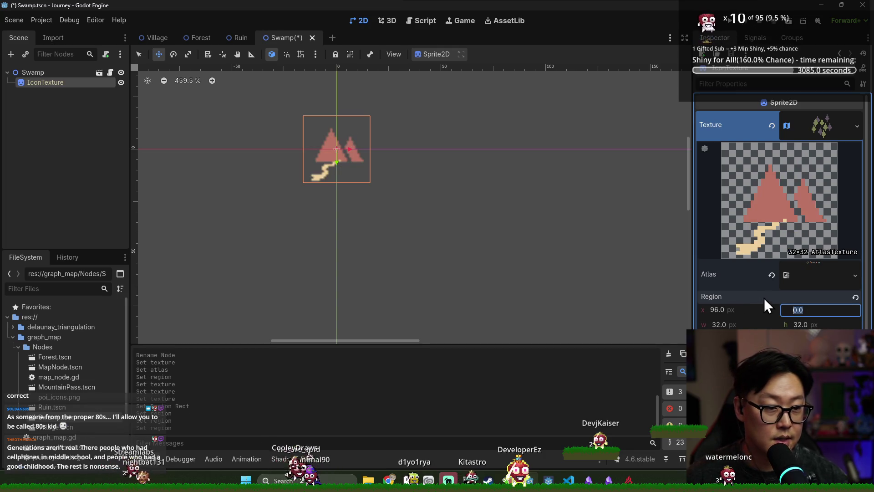
pyautogui.click(756, 311)
pyautogui.write('32*2')
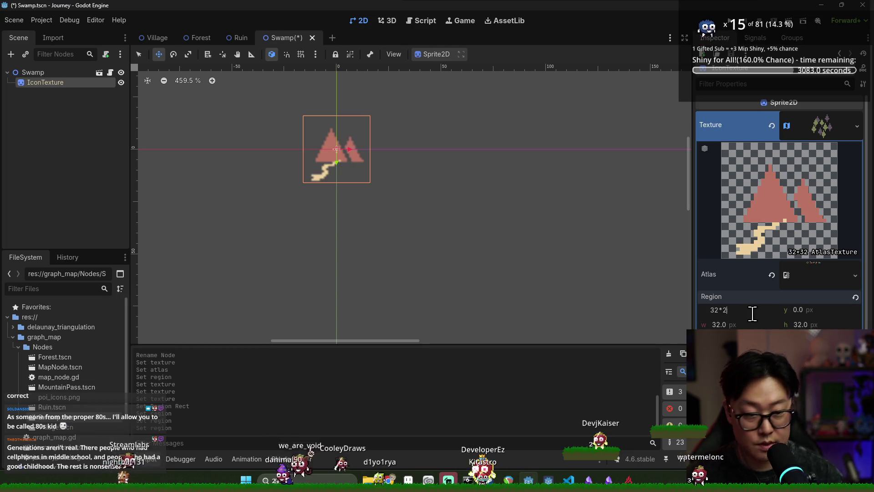
pyautogui.press('Tab')
pyautogui.hotkey('ctrl', 's')
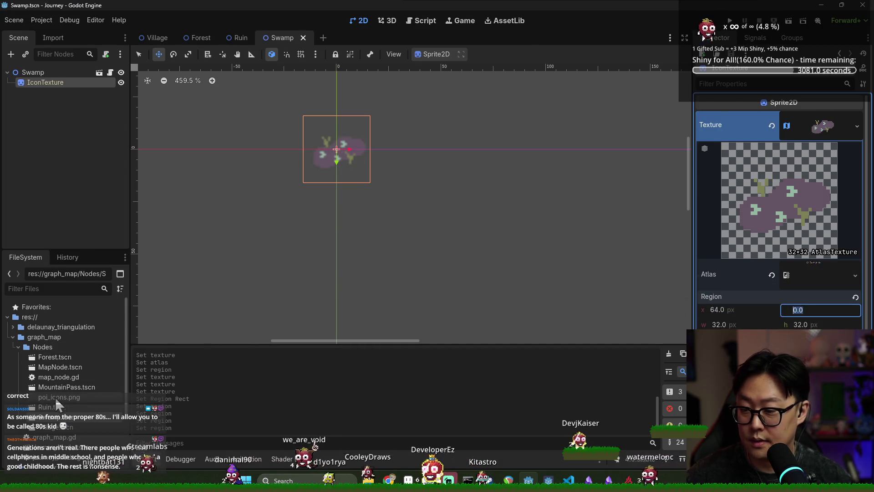
# - Set Ruin's atlas region x to 128 for the ruin icon and save
pyautogui.doubleClick(59, 408)
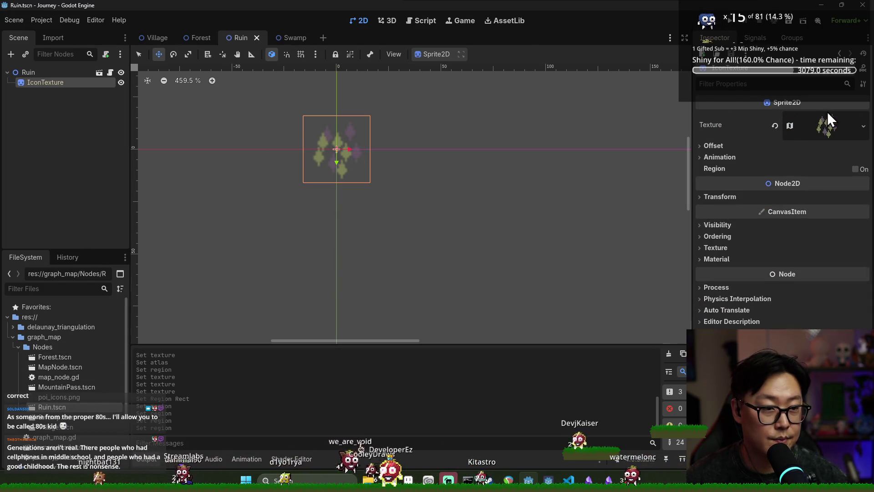
pyautogui.click(824, 125)
pyautogui.click(736, 310)
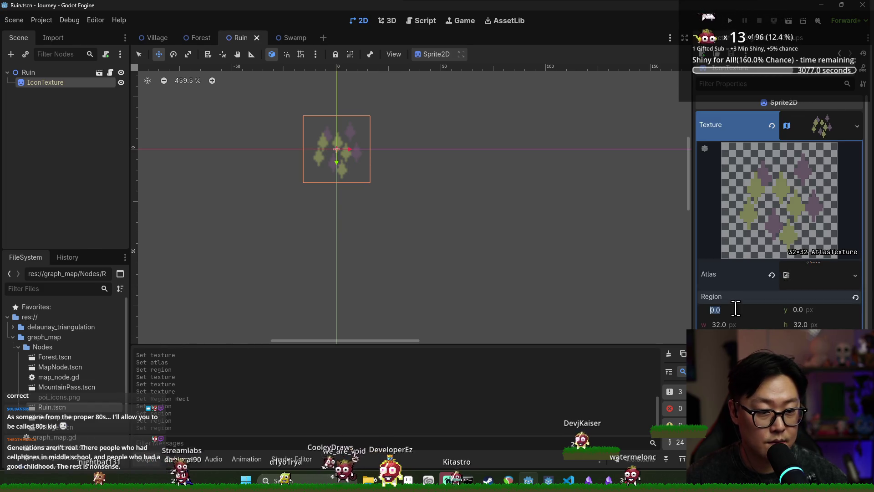
pyautogui.write('32')
pyautogui.press('Return')
pyautogui.click(738, 312)
pyautogui.write('32')
pyautogui.press('Return')
pyautogui.click(743, 310)
pyautogui.write('32*')
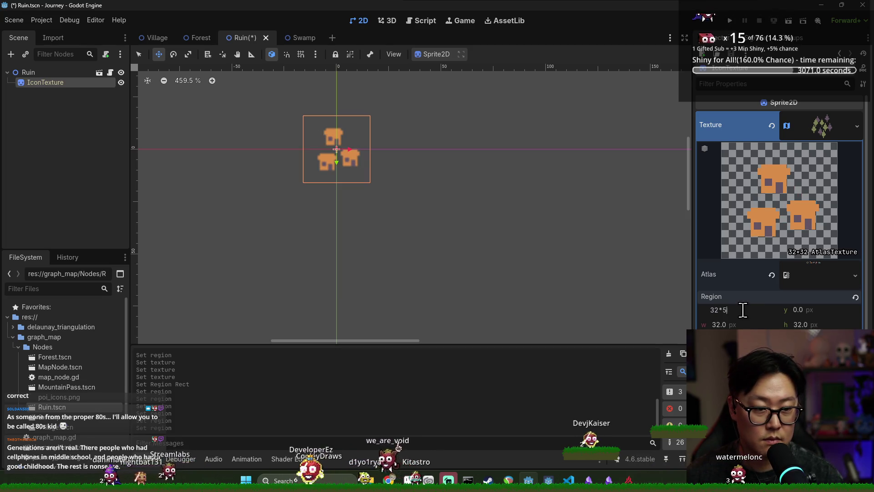
pyautogui.press('Return')
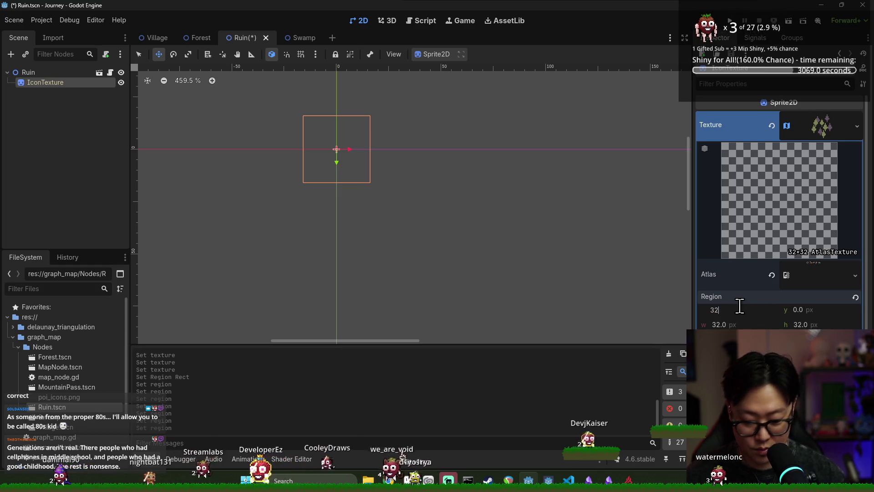
pyautogui.press('Return')
pyautogui.hotkey('ctrl', 's')
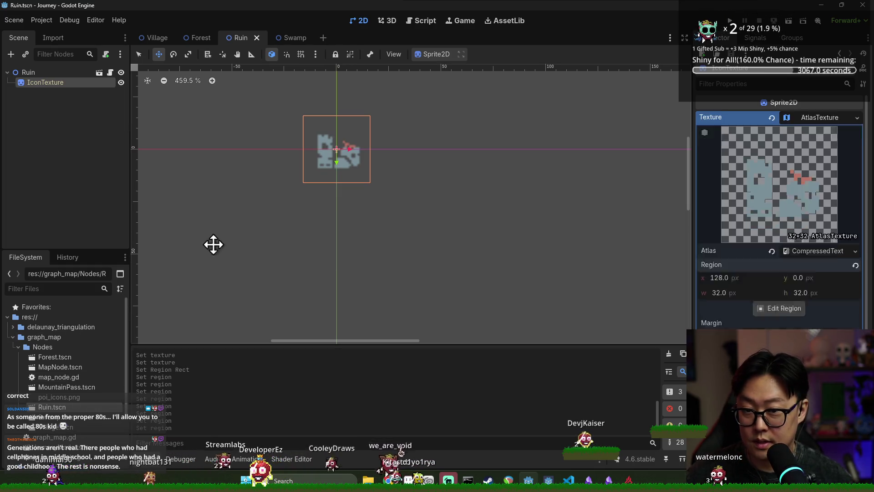
pyautogui.doubleClick(45, 387)
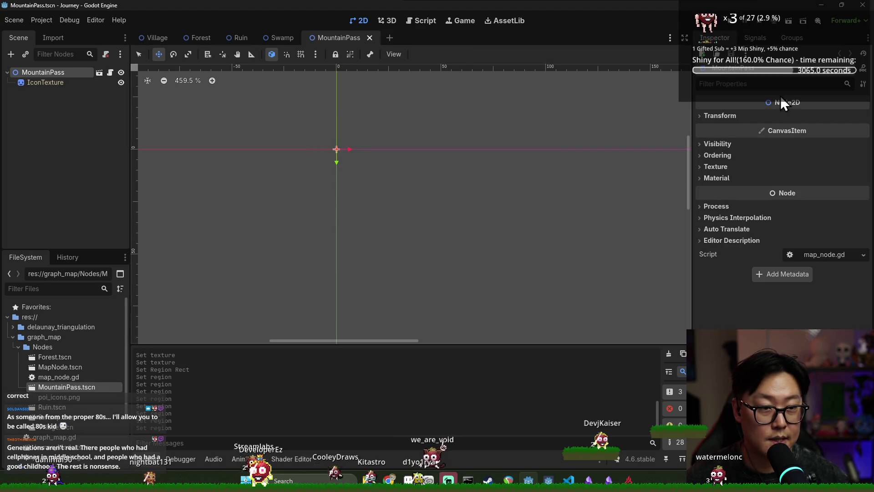
# - Paste a unique atlas texture on MountainPass's IconTexture, set region x to 96, and save
pyautogui.click(45, 82)
pyautogui.click(863, 118)
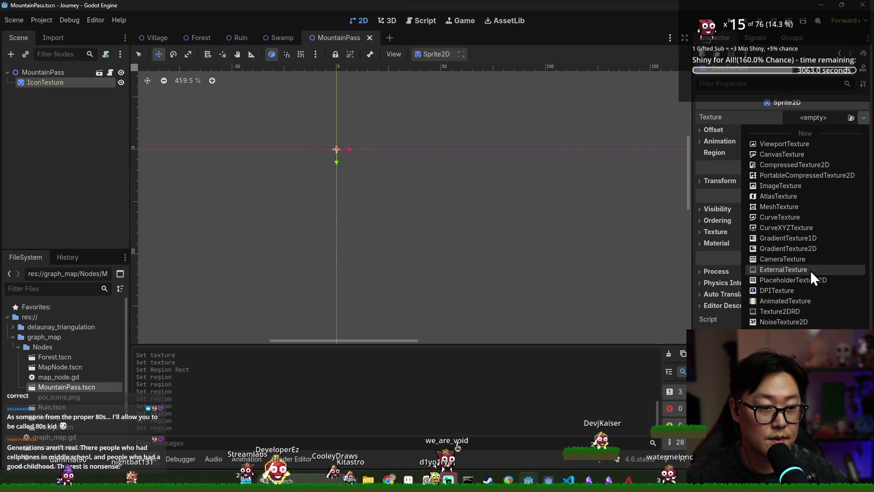
pyautogui.click(792, 322)
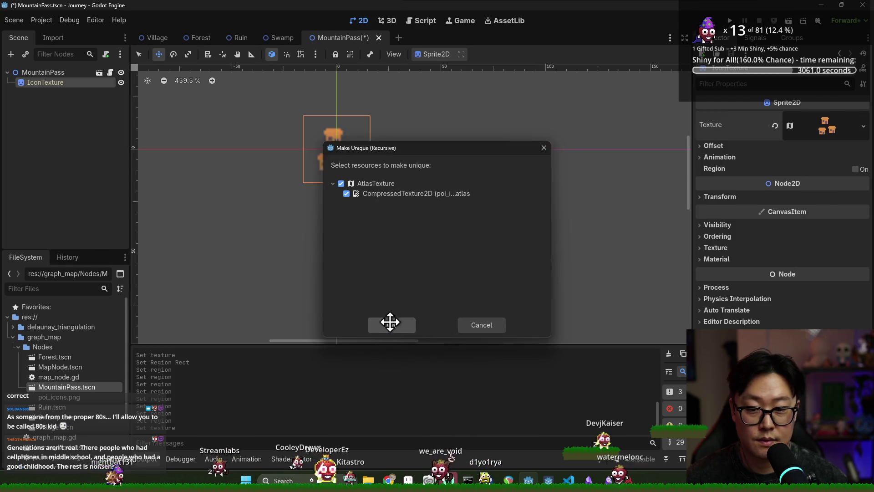
pyautogui.click(390, 323)
pyautogui.click(815, 119)
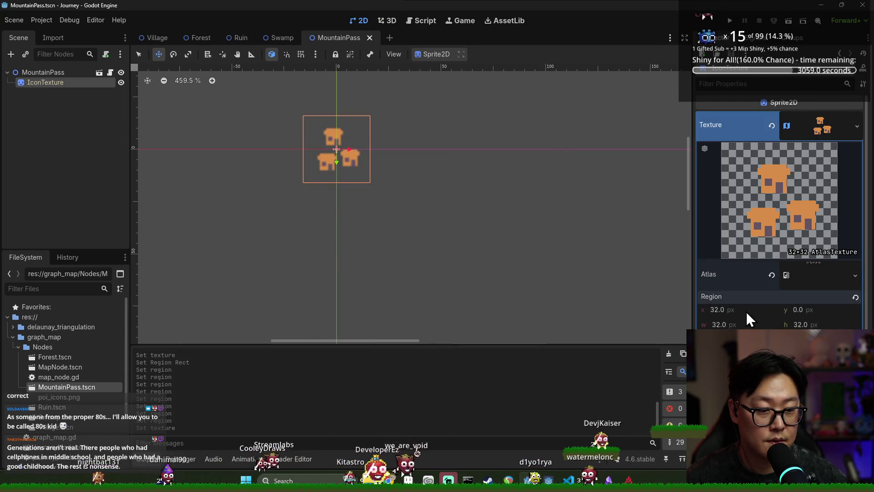
pyautogui.write('96')
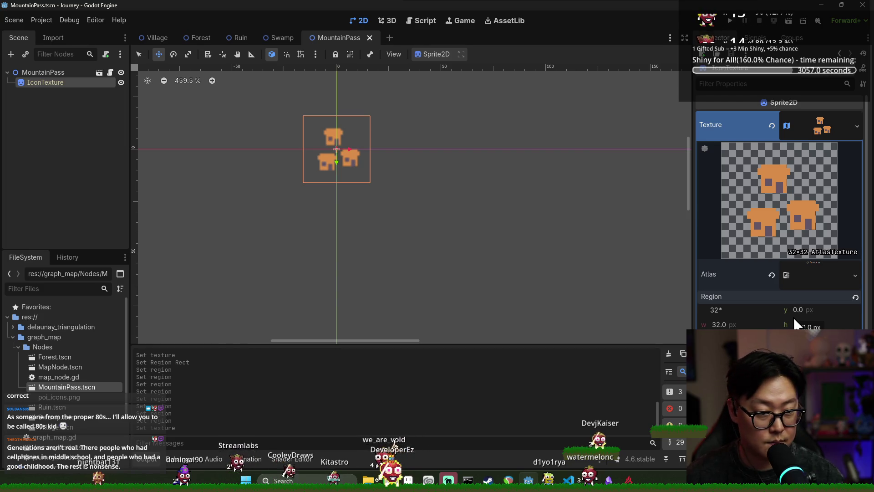
pyautogui.press('Return')
pyautogui.hotkey('ctrl', 's')
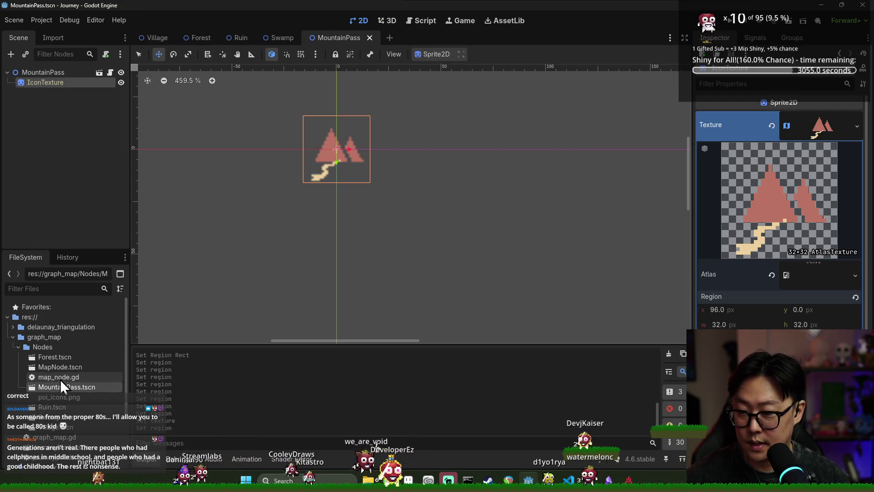
# - Check each scene's icon, then close the Village, Forest, Ruin, Swamp and MountainPass tabs
pyautogui.doubleClick(64, 357)
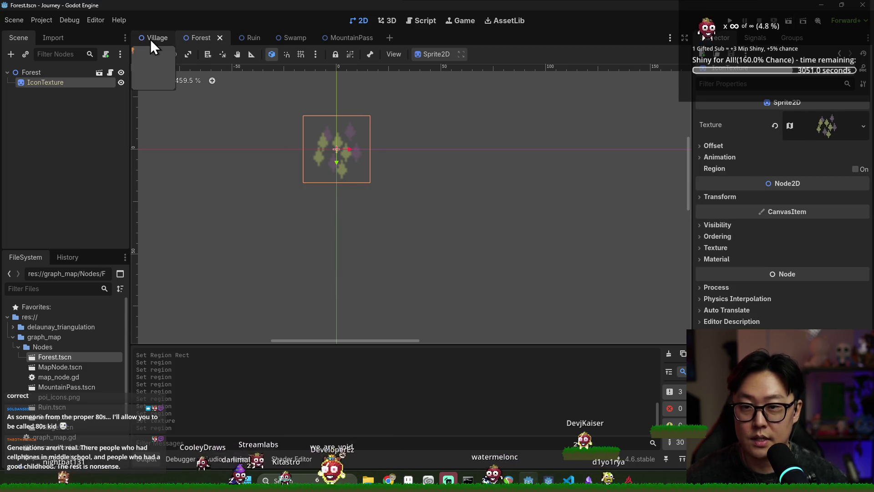
pyautogui.click(291, 37)
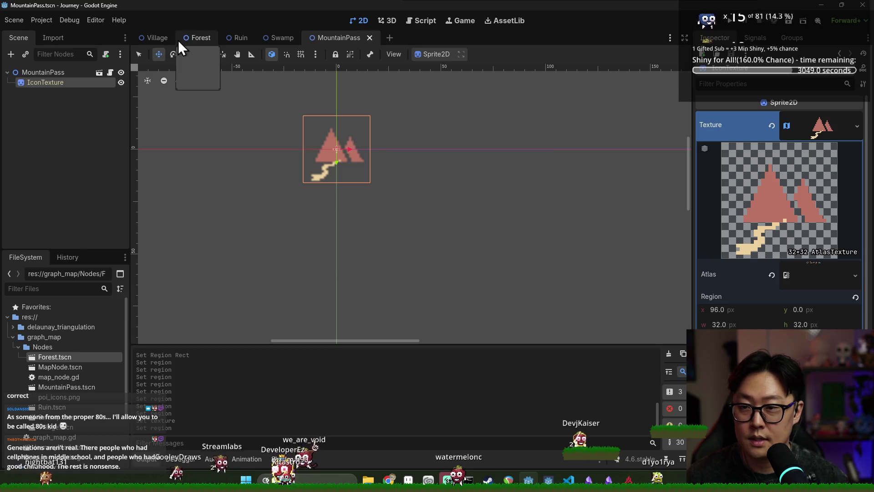
pyautogui.click(167, 40)
pyautogui.middleClick(175, 38)
pyautogui.middleClick(175, 38)
pyautogui.middleClick(172, 40)
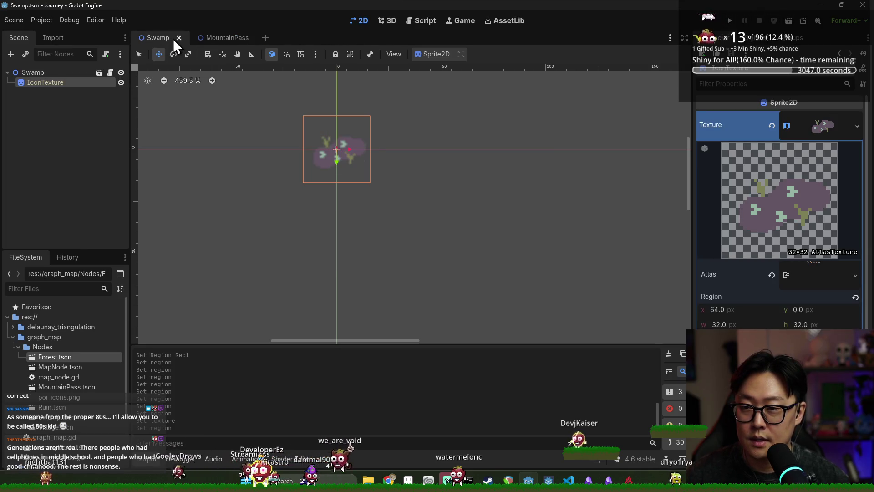
pyautogui.middleClick(181, 39)
pyautogui.click(196, 38)
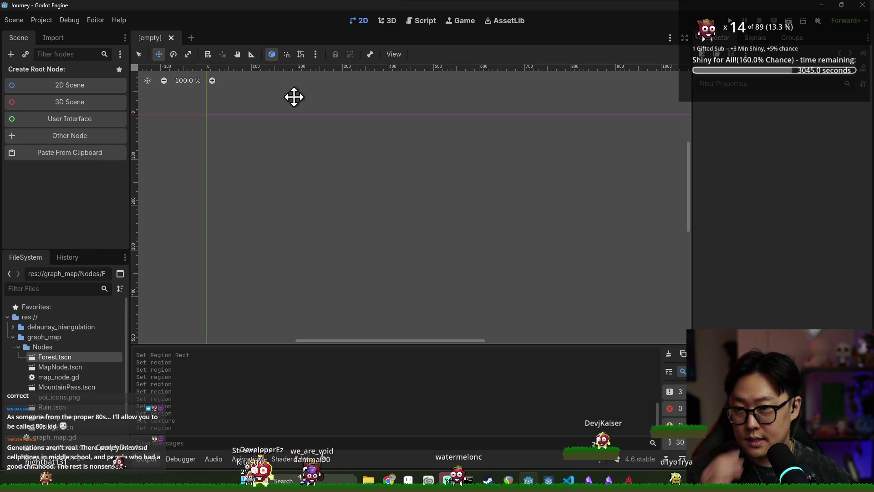
# - Collapse the Nodes folder, clear the output log, widen the left docks, and reopen Game.tscn
pyautogui.click(18, 347)
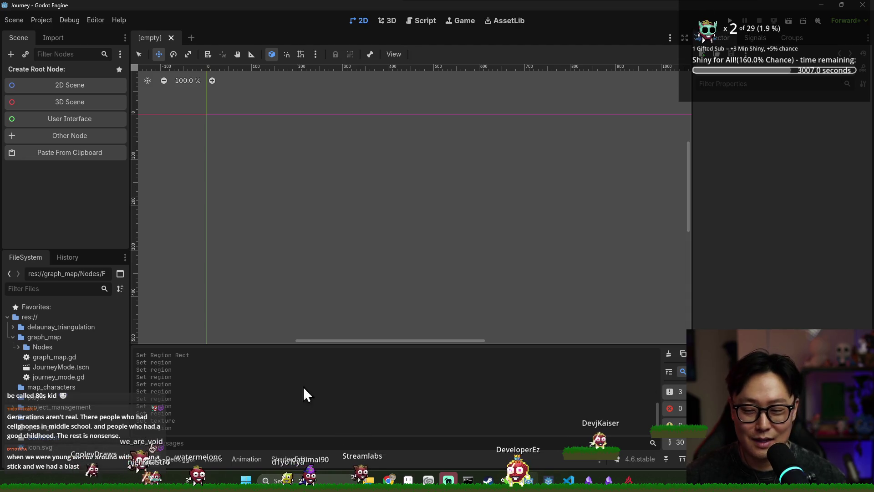
pyautogui.click(670, 355)
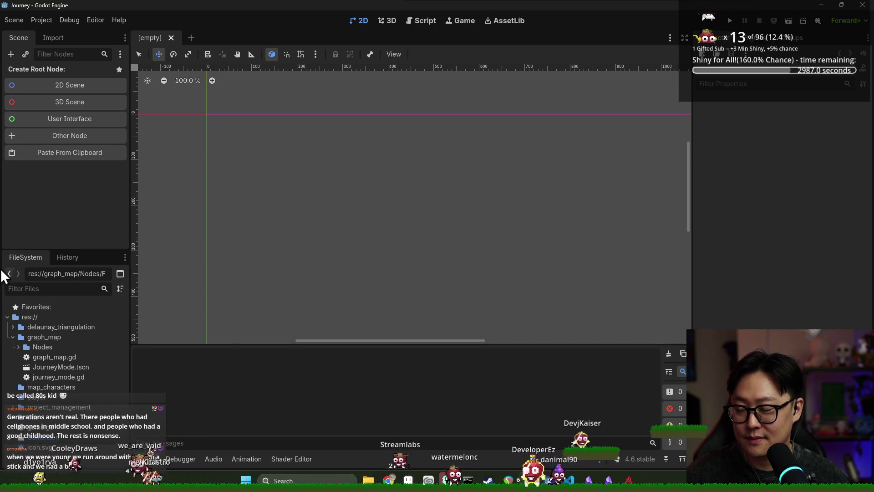
pyautogui.moveTo(132, 212); pyautogui.dragTo(137, 213)
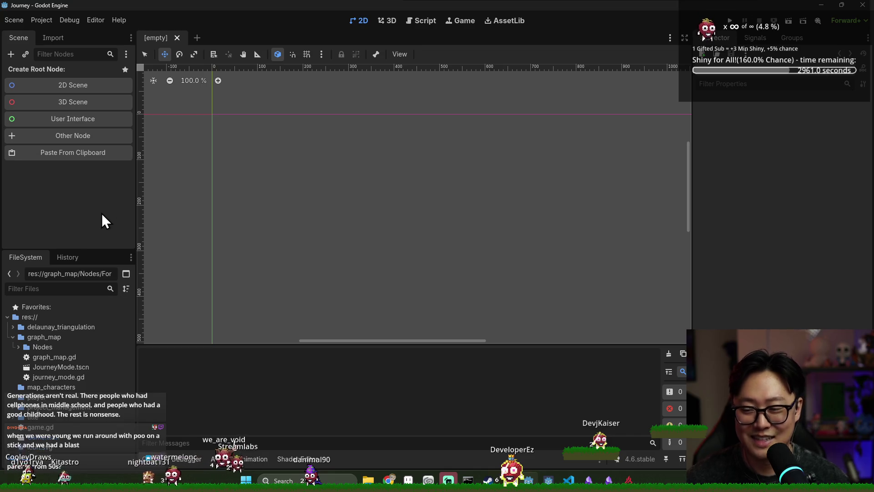
pyautogui.moveTo(137, 262); pyautogui.dragTo(141, 250)
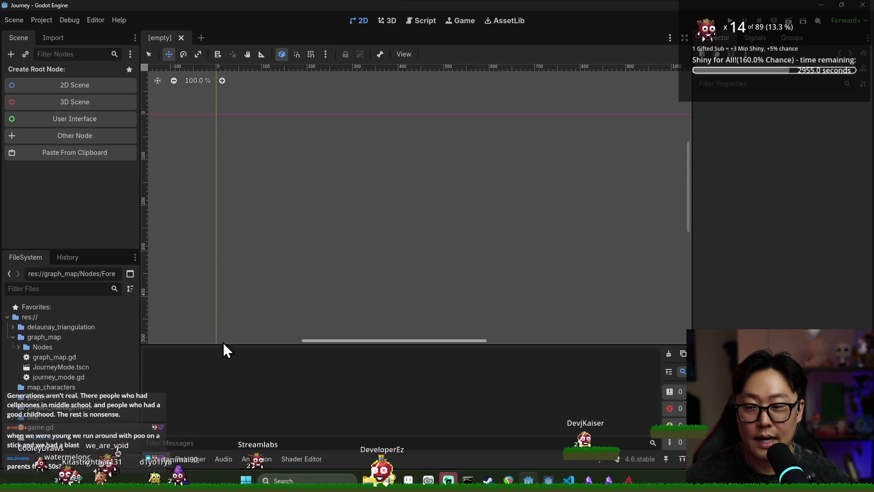
pyautogui.hotkey('ctrl', 'shift', 't')
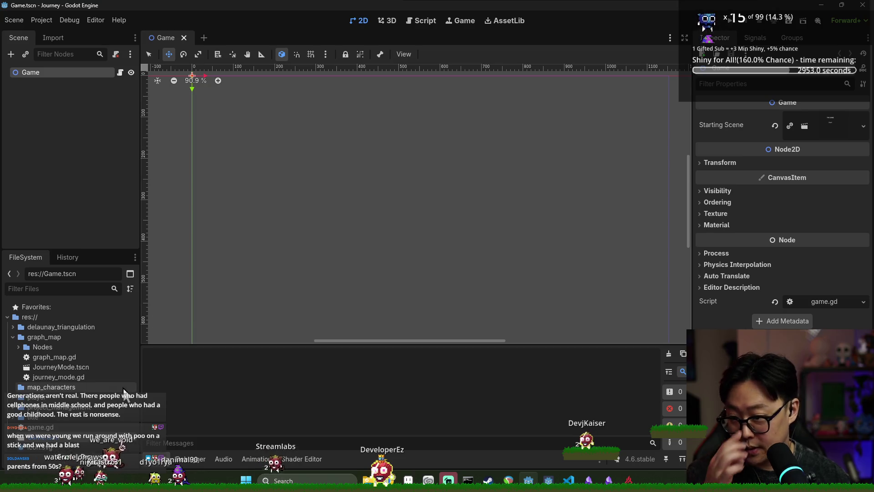
# - Open the JourneyMode scene's journey_mode.gd script and collapse the Output panel for more code space
pyautogui.doubleClick(54, 370)
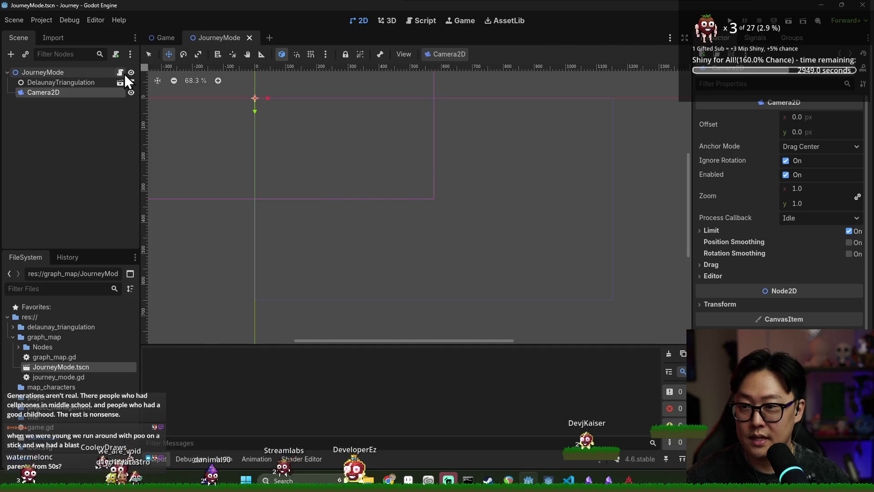
pyautogui.click(122, 73)
pyautogui.scroll(-8, 387, 162)
pyautogui.scroll(8, 374, 180)
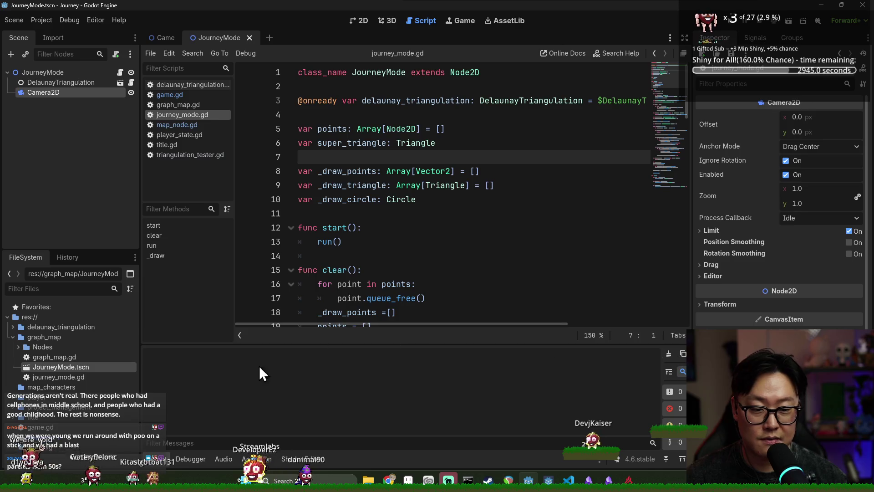
pyautogui.click(160, 464)
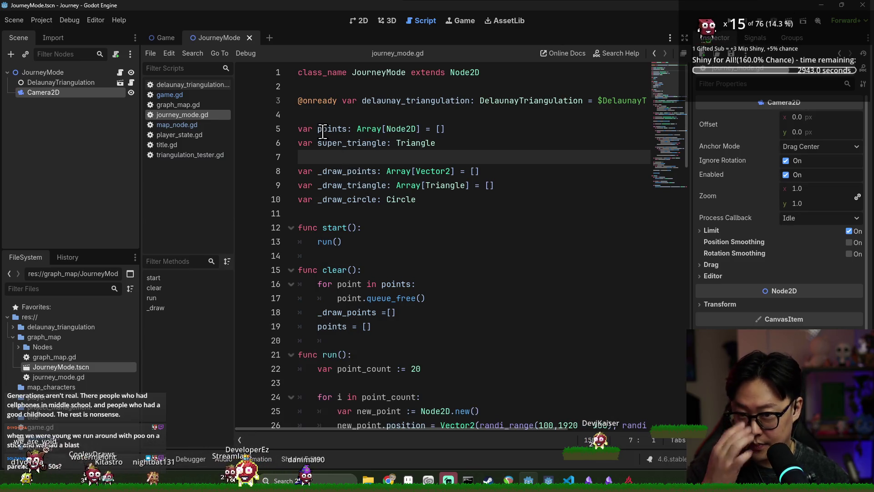
# - Review the script's clear function and the point_count variable on line 22
pyautogui.scroll(-4, 326, 151)
pyautogui.doubleClick(335, 101)
pyautogui.scroll(-2, 332, 182)
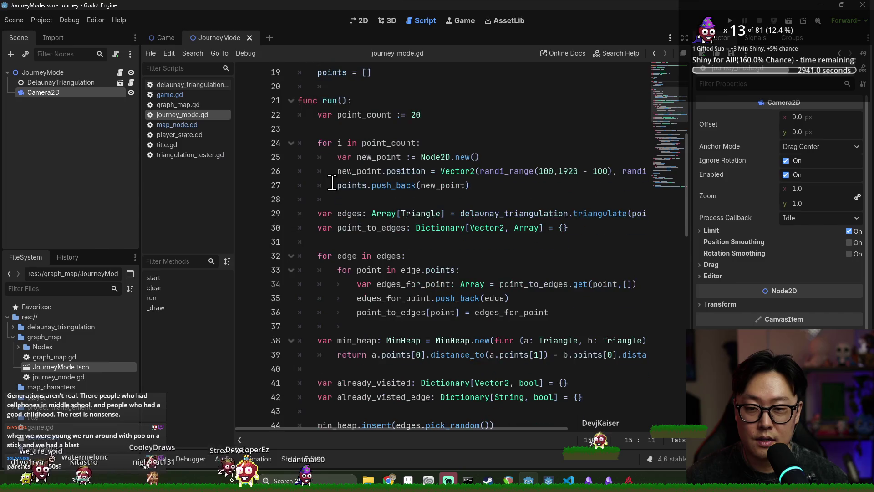
pyautogui.scroll(-1, 334, 107)
pyautogui.scroll(2, 383, 170)
pyautogui.doubleClick(369, 158)
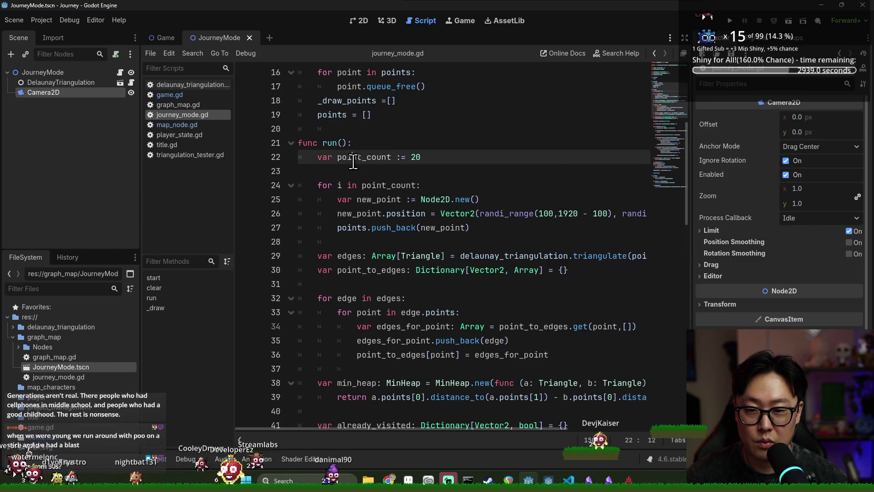
pyautogui.scroll(-1, 392, 182)
pyautogui.scroll(6, 419, 182)
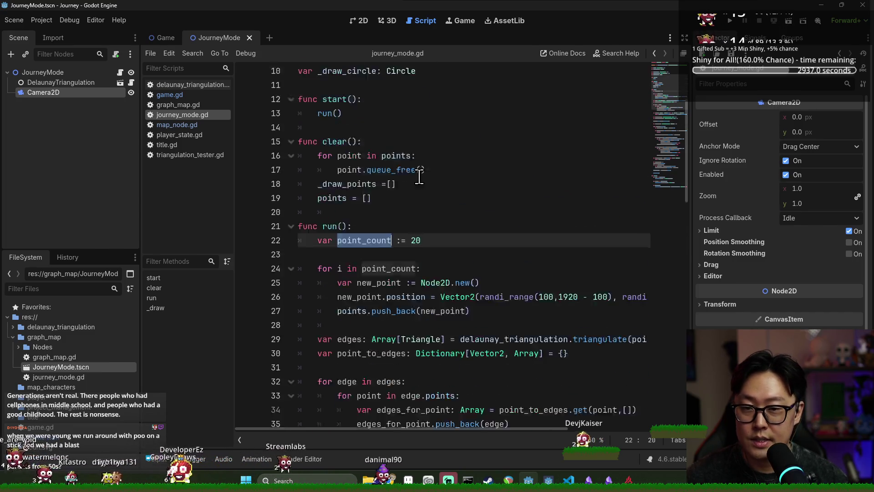
# - Save, then open blank lines below the class_name JourneyMode declaration
pyautogui.hotkey('ctrl', 's')
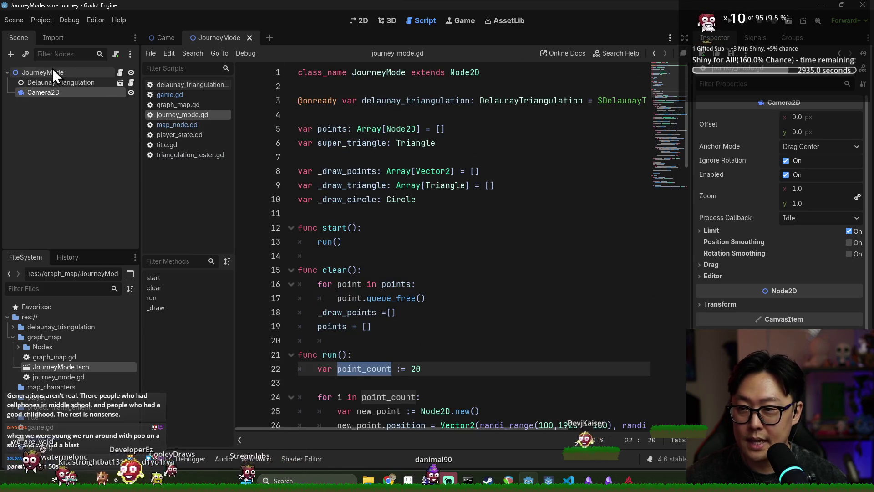
pyautogui.hotkey('ctrl', 's')
pyautogui.click(365, 114)
pyautogui.click(381, 87)
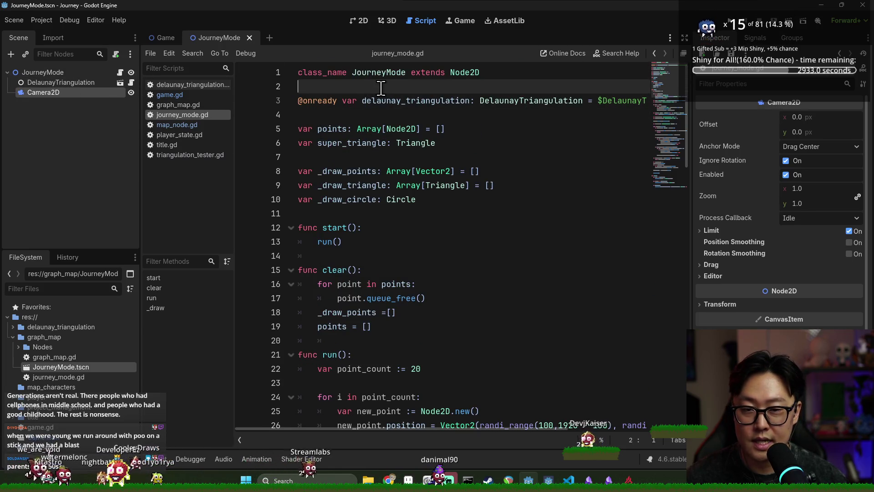
pyautogui.press('Return')
pyautogui.press('Return')
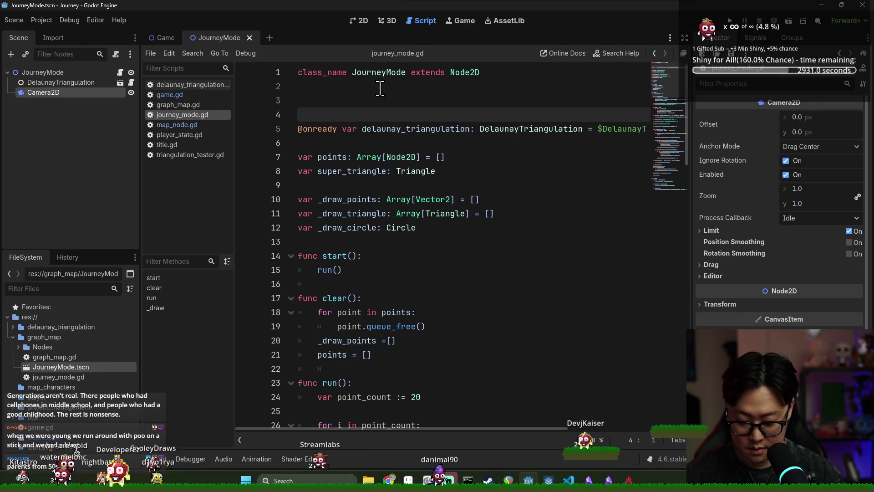
pyautogui.press('Up')
pyautogui.press('Up')
pyautogui.write('E')
pyautogui.press('BackSpace')
pyautogui.press('BackSpace')
pyautogui.write('@export var ')
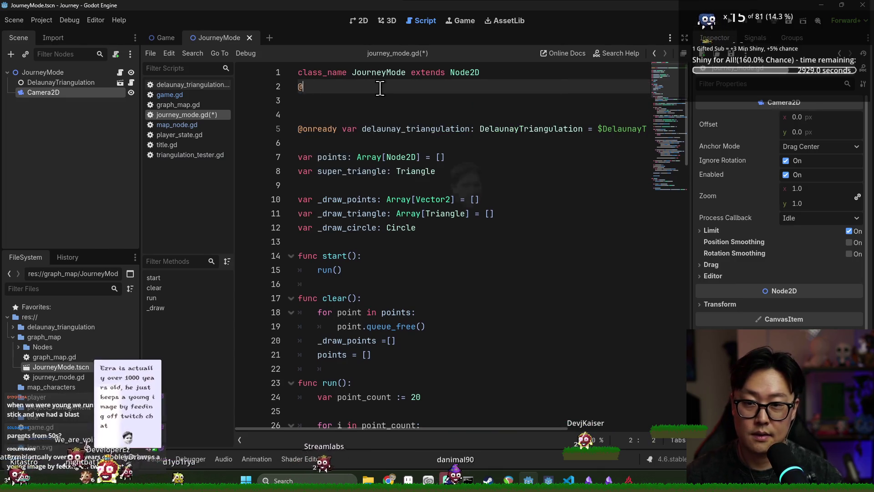
pyautogui.write('p0')
pyautogui.write('i_count =')
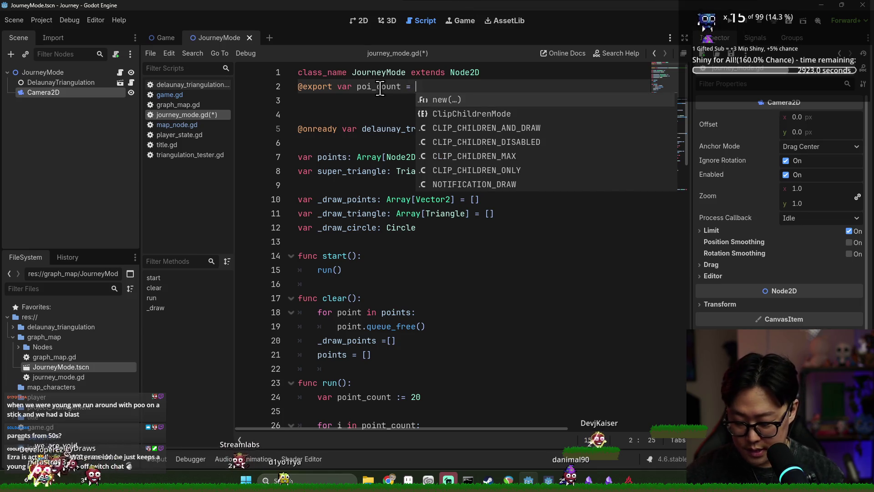
pyautogui.write('80')
pyautogui.hotkey('ctrl', 's')
# - Tidy the blank lines around the poi_count declaration and review the script
pyautogui.click(511, 71)
pyautogui.press('Return')
pyautogui.click(417, 118)
pyautogui.press('Return')
pyautogui.press('BackSpace')
pyautogui.press('BackSpace')
pyautogui.doubleClick(393, 101)
pyautogui.scroll(-2, 402, 139)
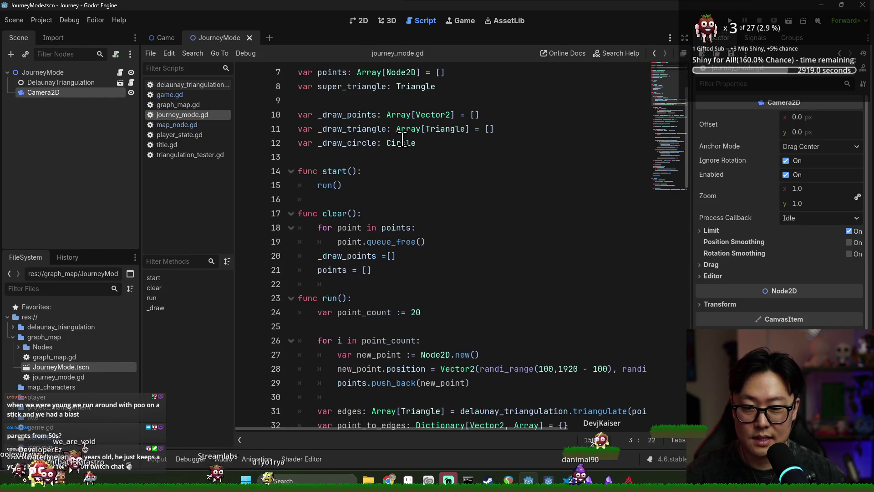
pyautogui.scroll(2, 411, 223)
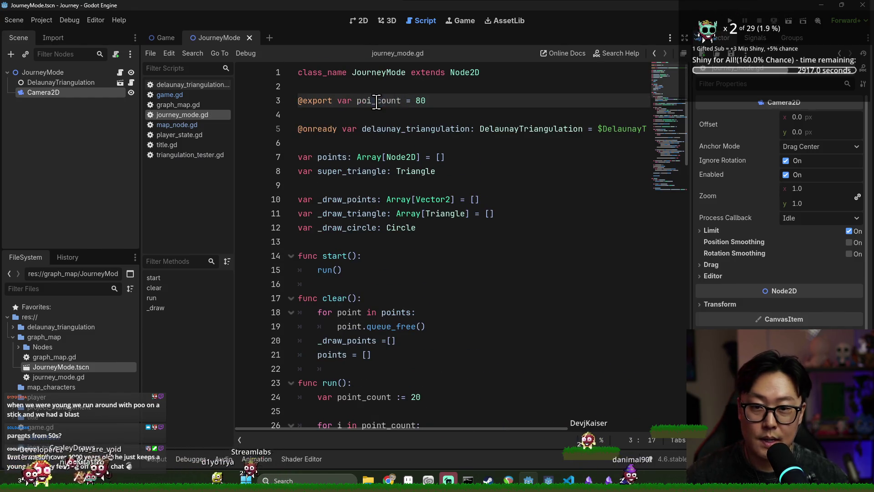
pyautogui.scroll(-3, 369, 247)
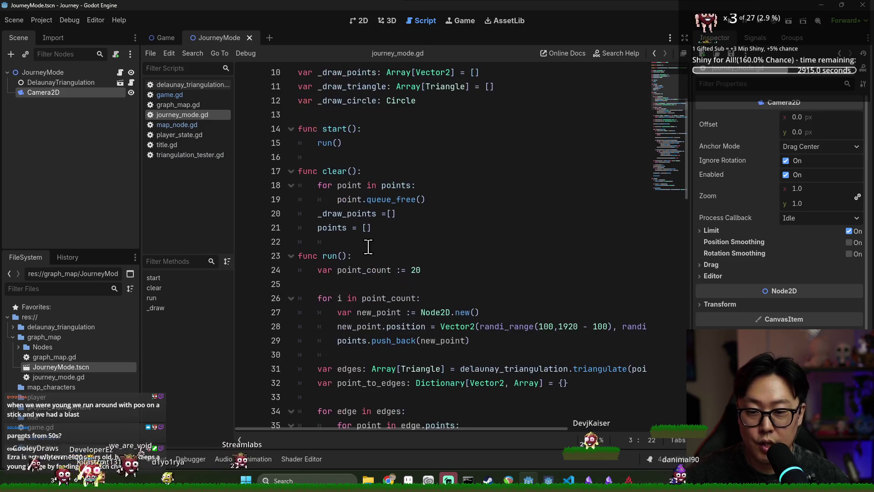
pyautogui.scroll(3, 359, 224)
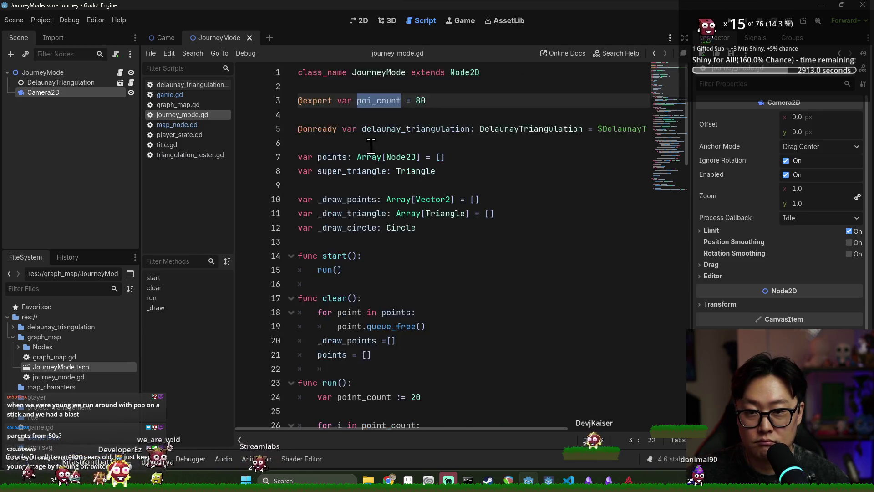
pyautogui.scroll(-5, 375, 235)
# - Delete the old var point_count := 20 declaration from run()
pyautogui.doubleClick(364, 184)
pyautogui.hotkey('ctrl', 'shift', 'k')
pyautogui.scroll(5, 385, 178)
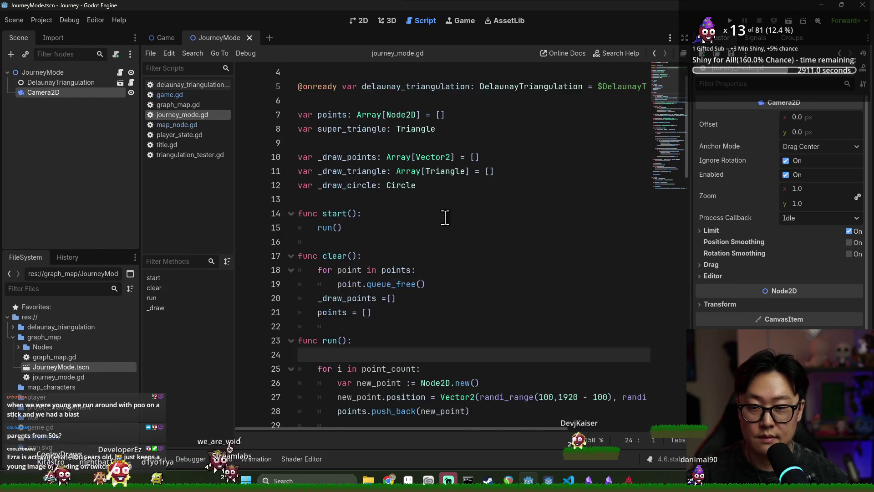
pyautogui.press('BackSpace')
# - Make the for loop iterate over poi_count instead of point_count
pyautogui.click(373, 98)
pyautogui.hotkey('ctrl', 'c')
pyautogui.scroll(-4, 397, 321)
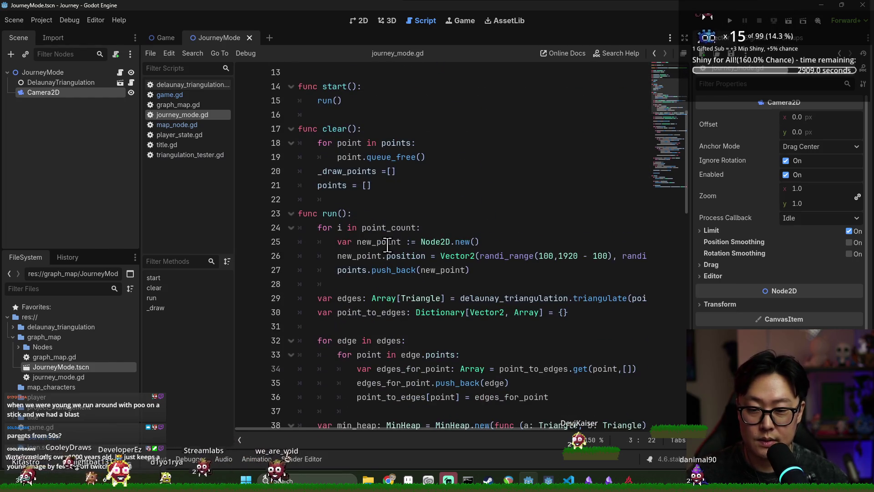
pyautogui.doubleClick(383, 227)
pyautogui.hotkey('ctrl', 'v')
pyautogui.press('Down')
# - Rename the new_point variable to new_poi, save, and expand the Nodes folder
pyautogui.scroll(-2, 342, 227)
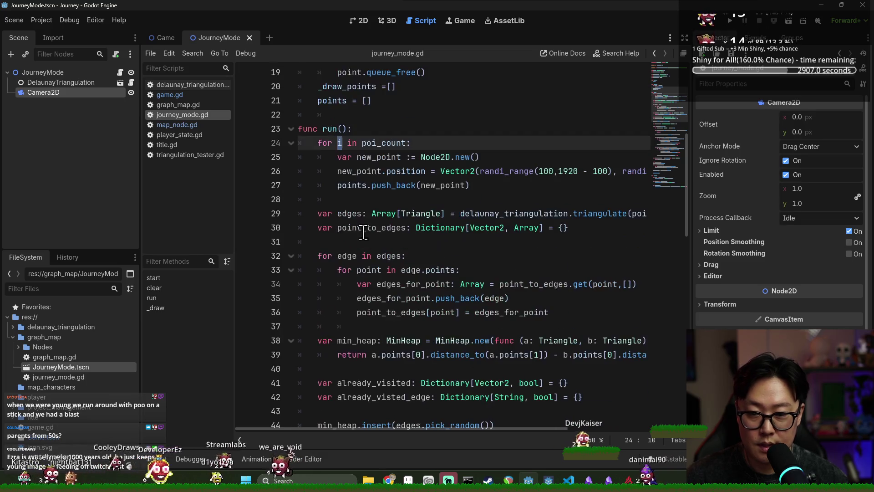
pyautogui.doubleClick(389, 157)
pyautogui.click(435, 157)
pyautogui.doubleClick(363, 159)
pyautogui.doubleClick(436, 156)
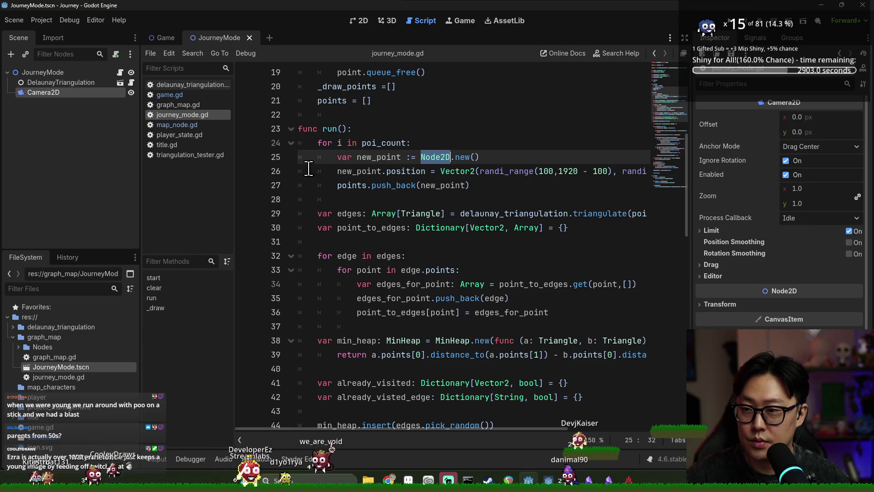
pyautogui.doubleClick(378, 157)
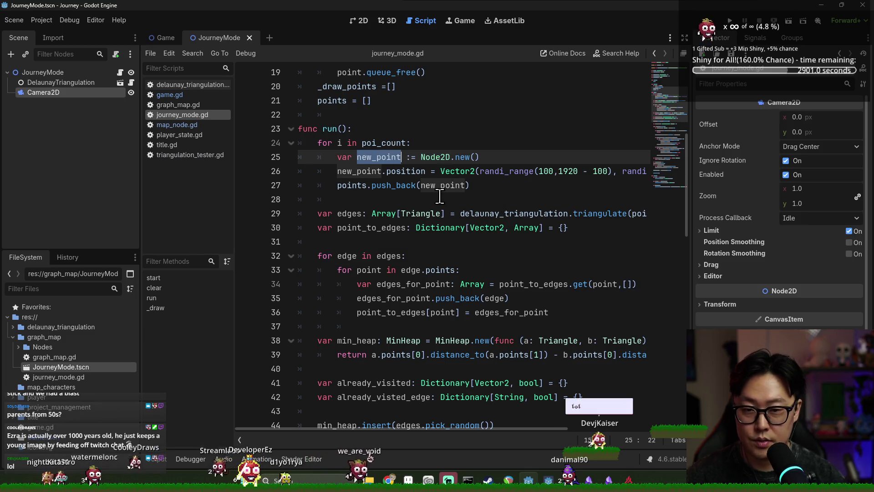
pyautogui.write('new')
pyautogui.hotkey('ctrl', 's')
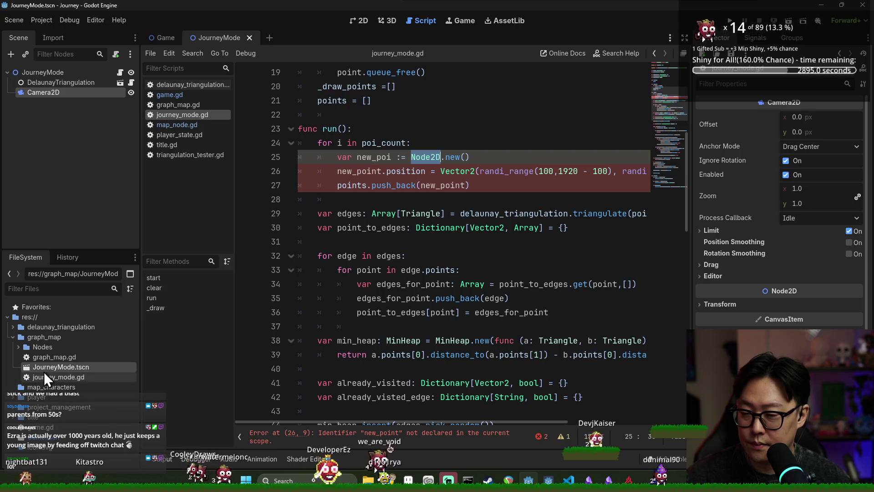
pyautogui.doubleClick(35, 347)
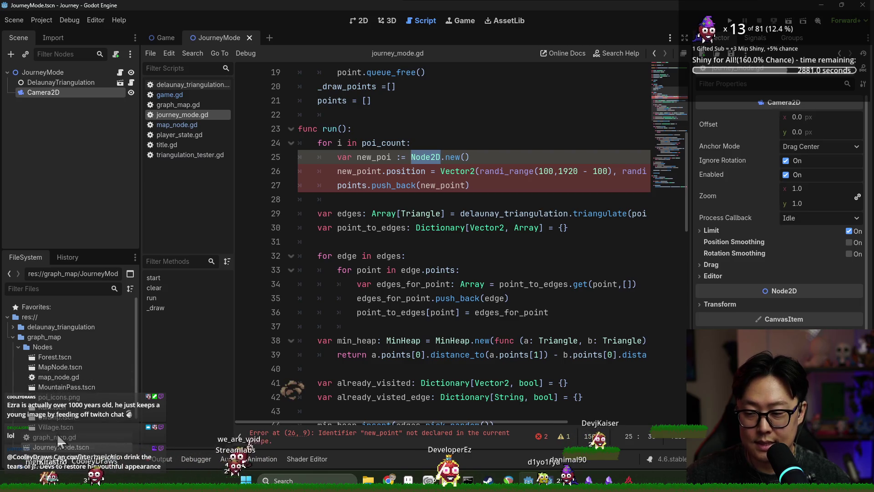
pyautogui.scroll(6, 387, 247)
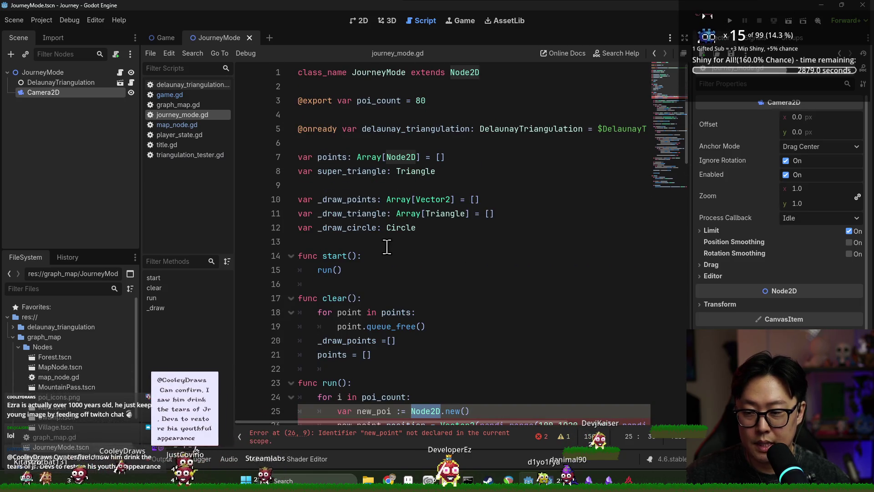
# - Insert a new line 7 below the delaunay_triangulation declaration for a constant
pyautogui.click(370, 142)
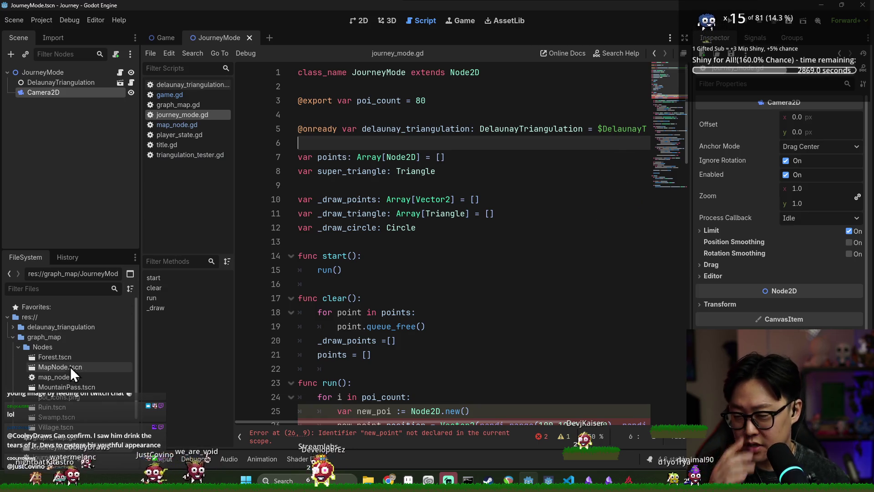
pyautogui.rightClick(63, 346)
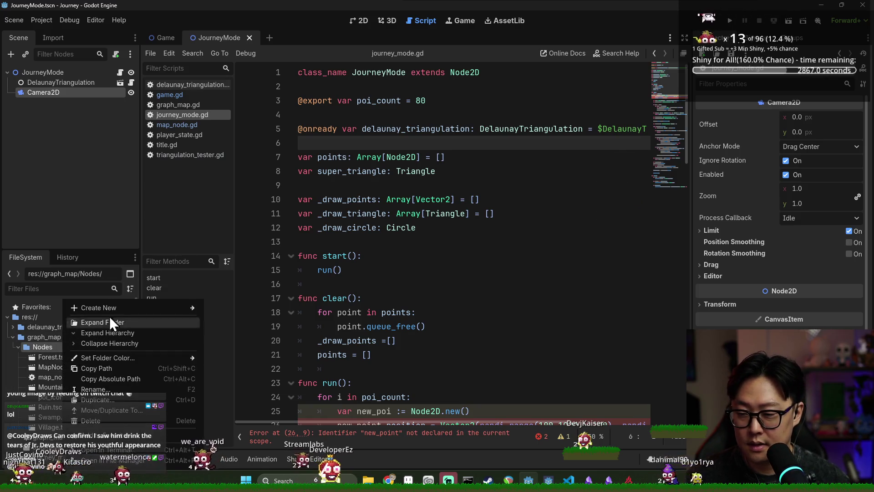
pyautogui.click(429, 223)
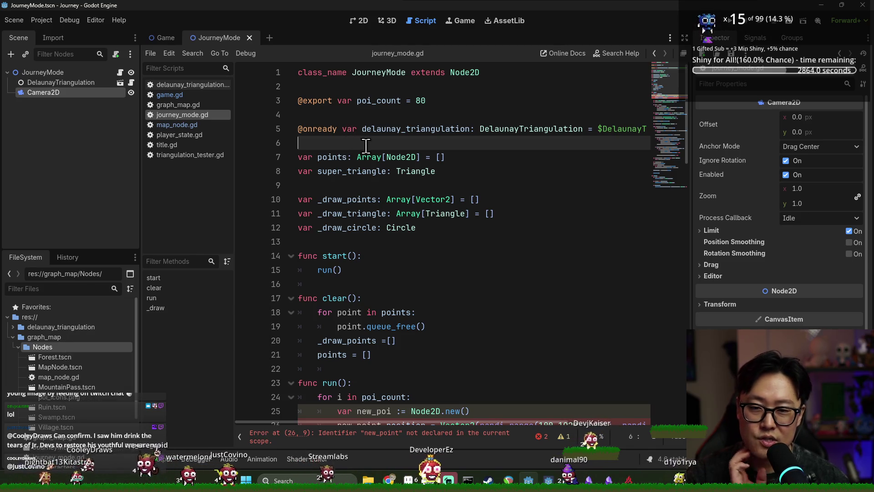
pyautogui.press('Return')
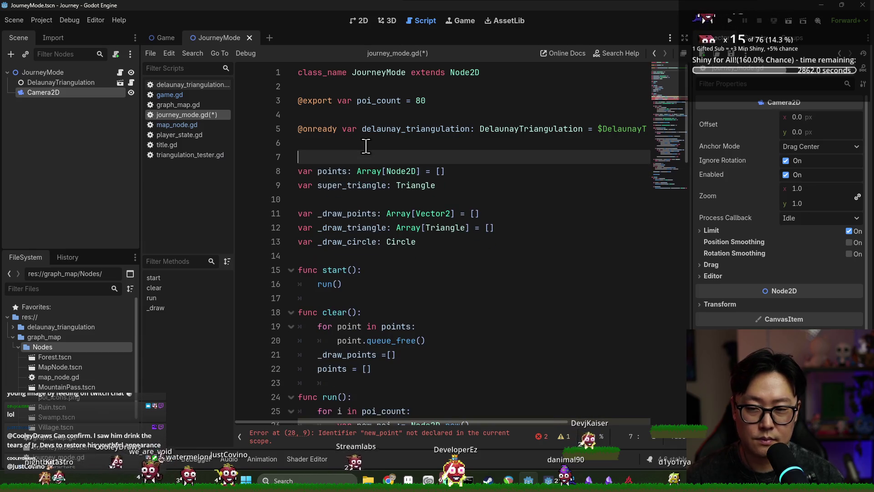